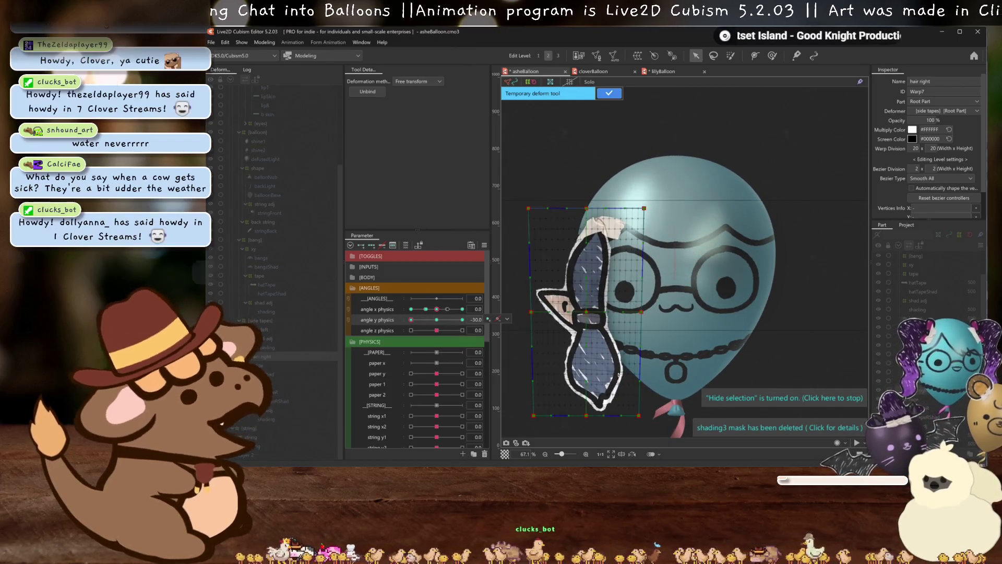
Confirm the right hair's deformation at angle y physics 30 and open Synthesize corners for angle x/y physics
click(590, 417)
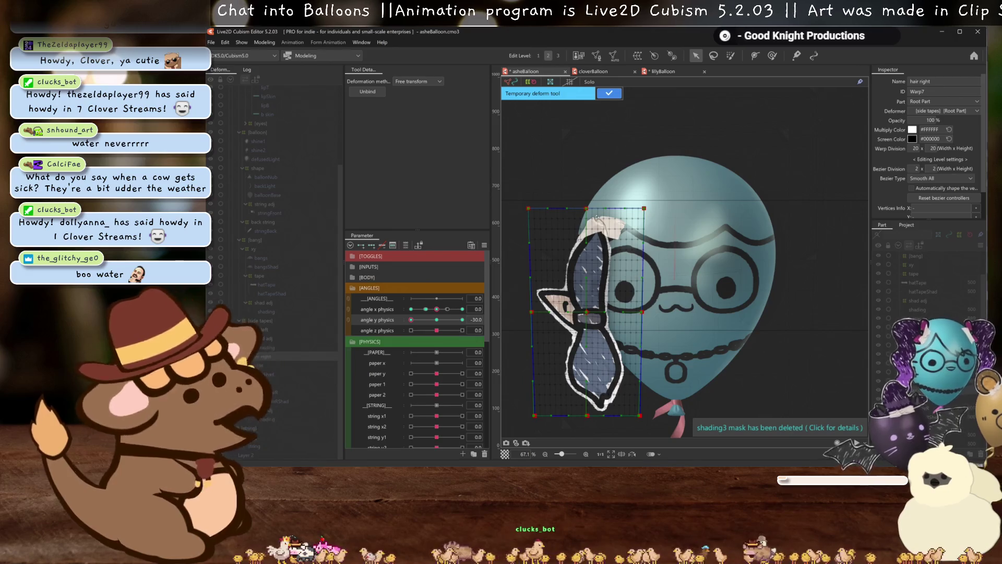
key(ctrl+h)
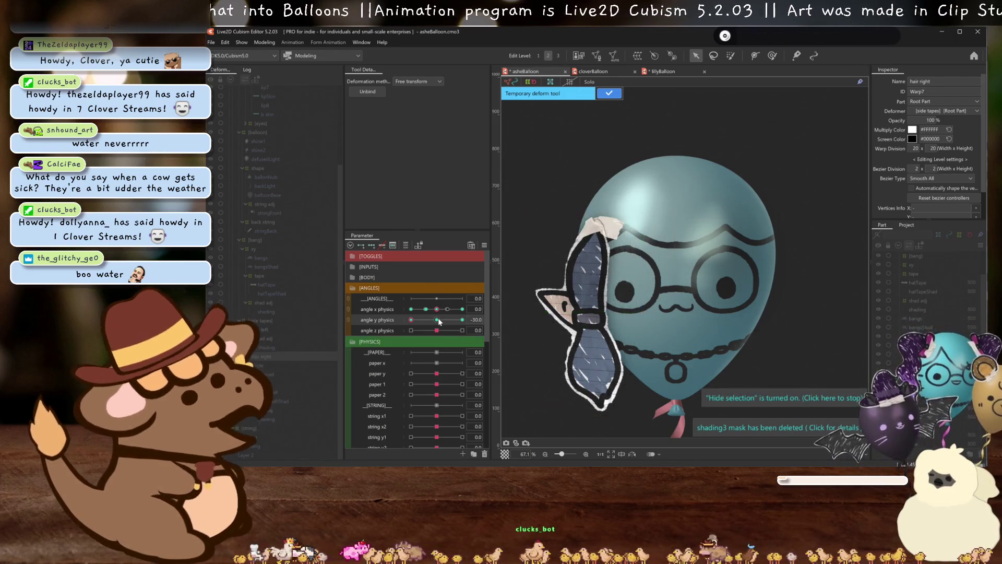
mouse_move(411, 319)
mouse_down()
mouse_move(387, 327)
mouse_move(514, 322)
mouse_up()
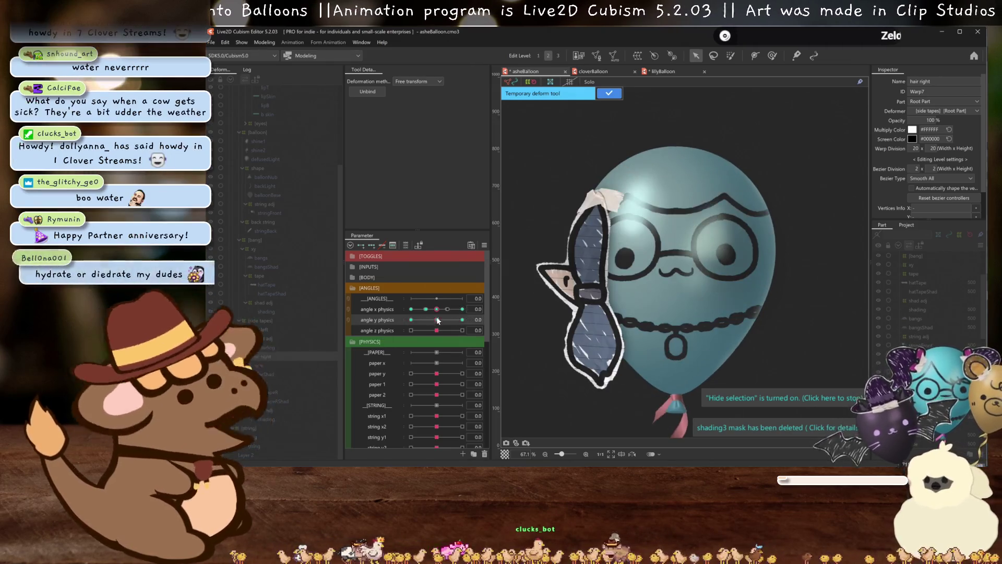
click(602, 95)
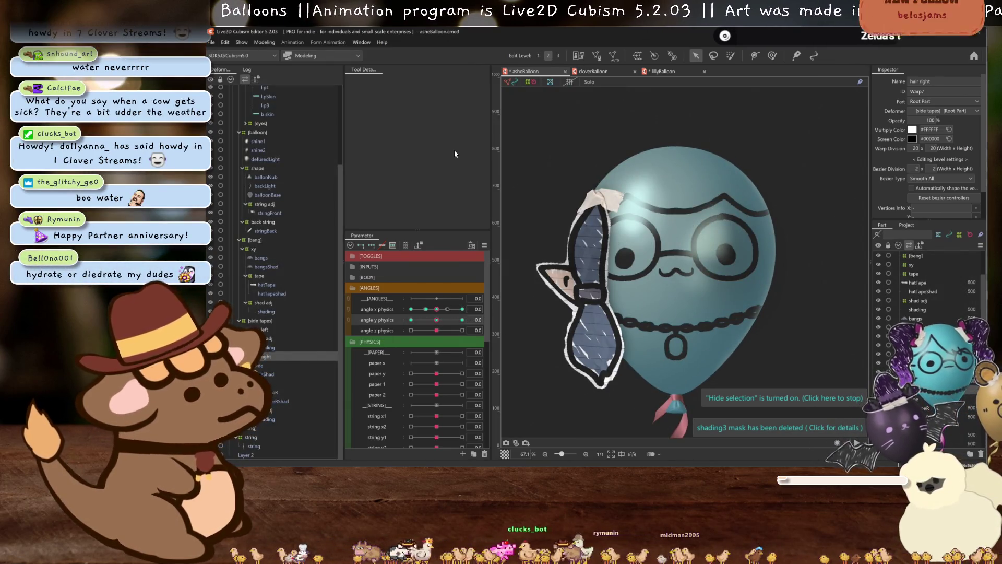
click(484, 244)
click(525, 302)
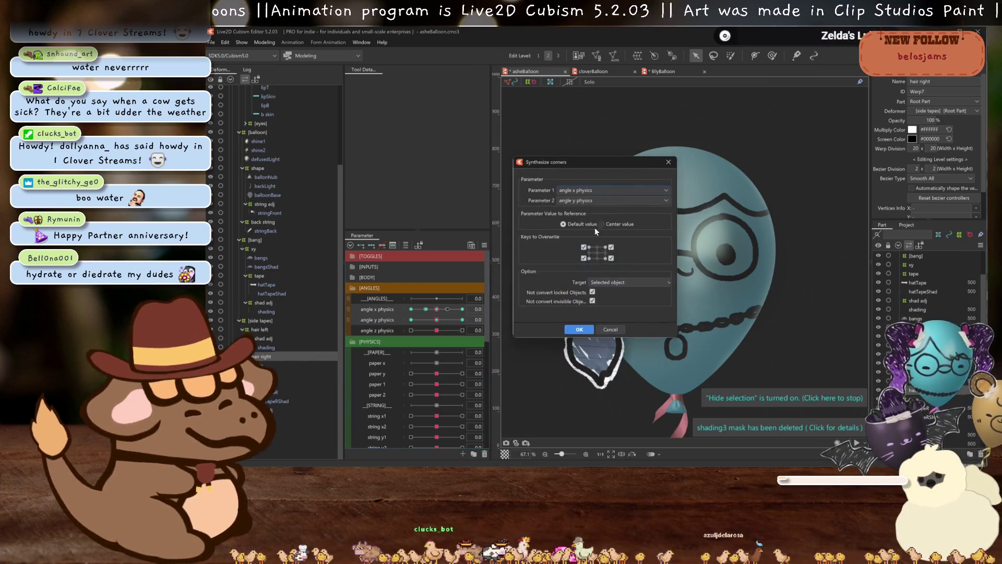
Synthesize corner keyforms for angle x physics and angle y physics using Default value
click(579, 329)
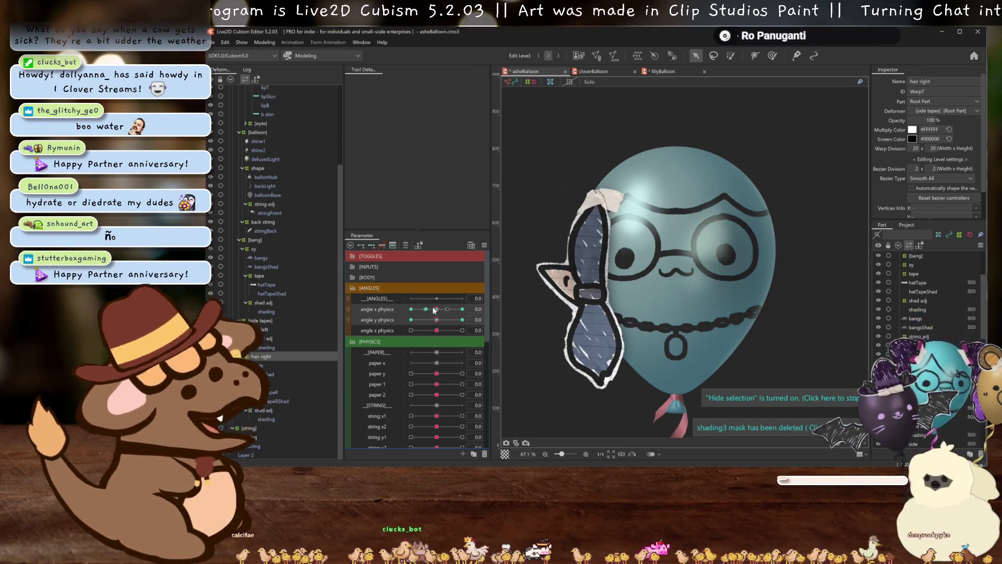
Pose the balloon at angle x physics -12, angle y 30 and raise the right hair about 55 px
mouse_move(434, 309)
mouse_down()
mouse_move(426, 309)
mouse_move(462, 320)
mouse_up()
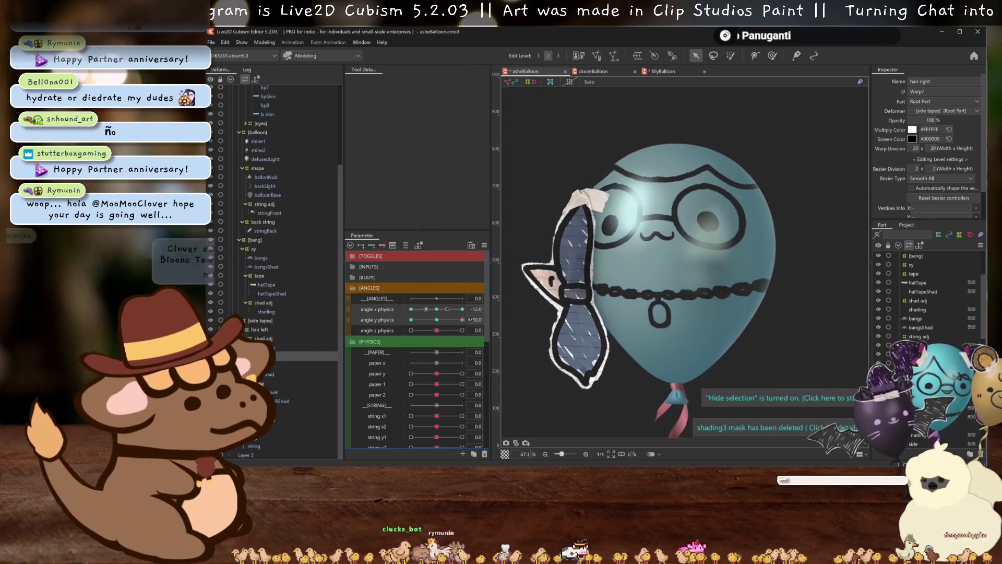
click(437, 310)
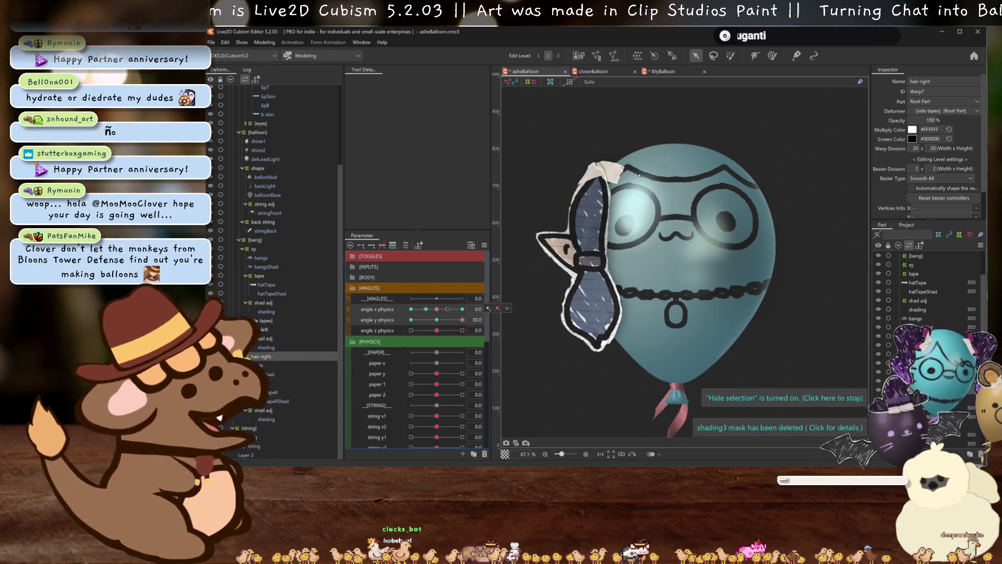
click(426, 309)
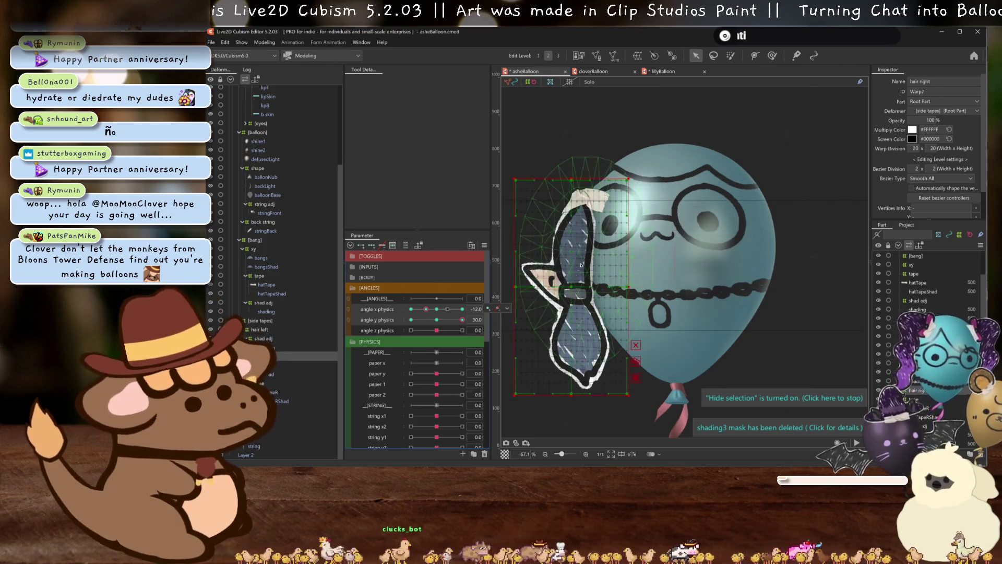
drag(571, 286, 575, 257)
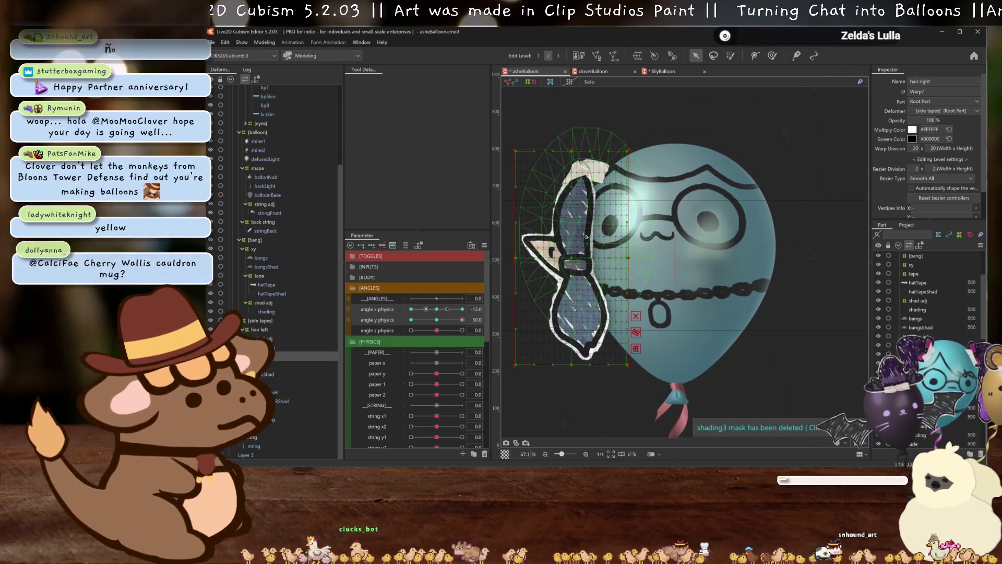
Apply a Perspective temporary deformation to the right hair at angle x -13, angle y 30
key(ctrl+shift+r)
click(431, 81)
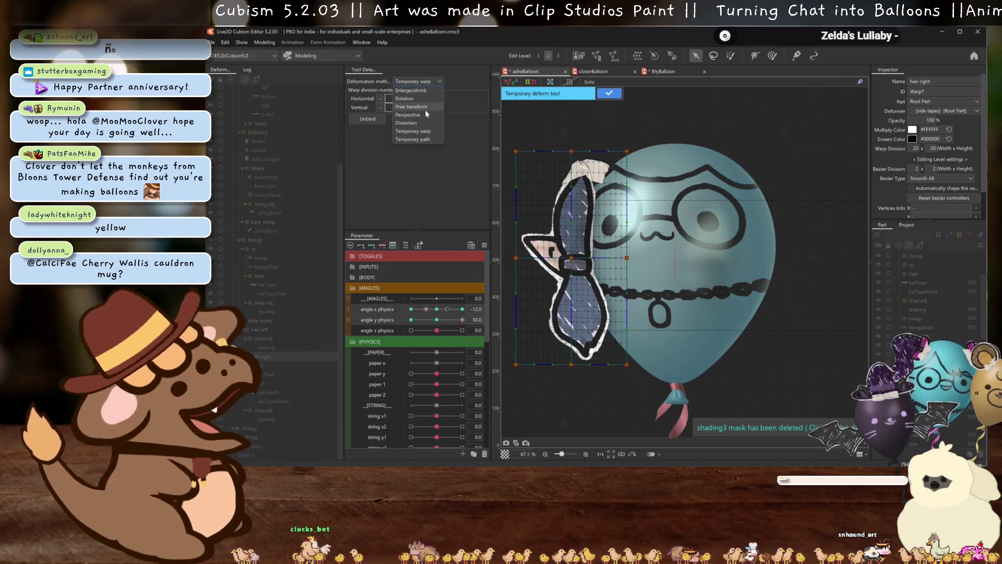
click(425, 110)
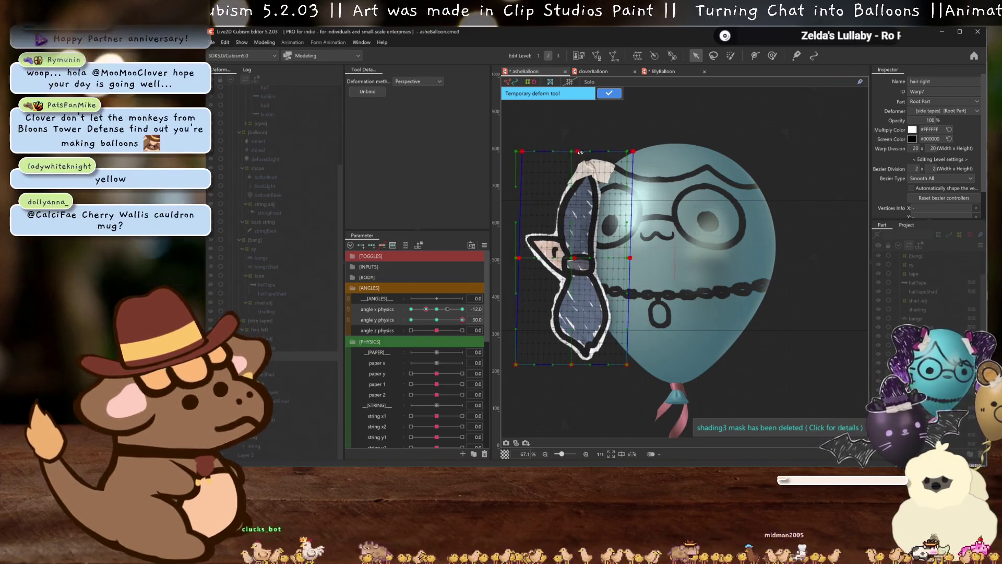
click(436, 320)
click(462, 319)
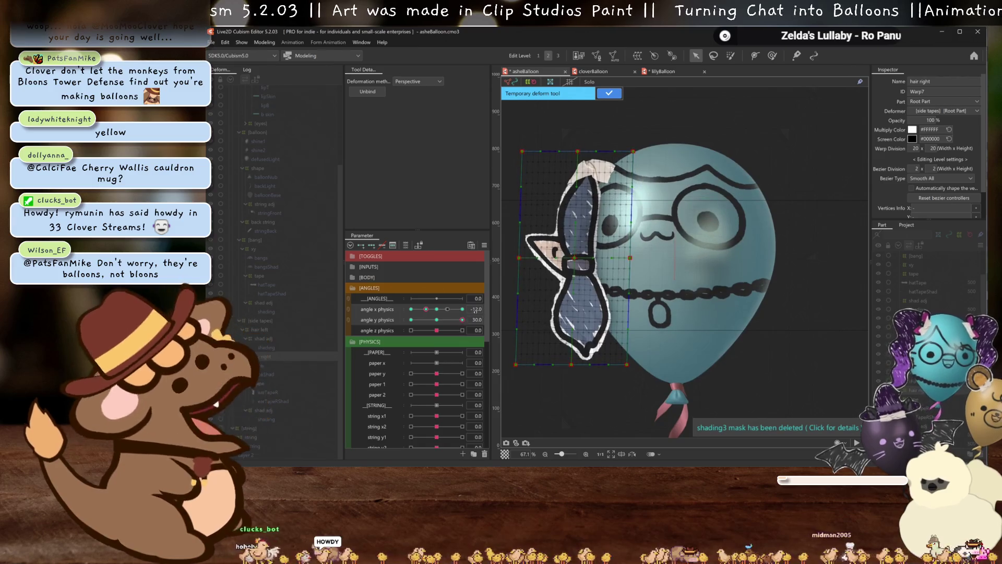
drag(427, 311, 425, 311)
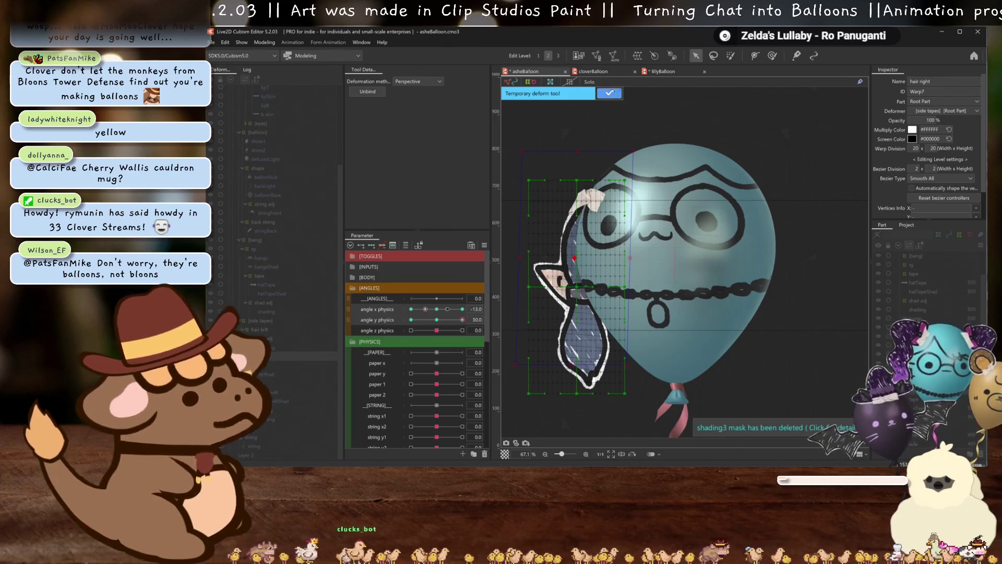
key(Return)
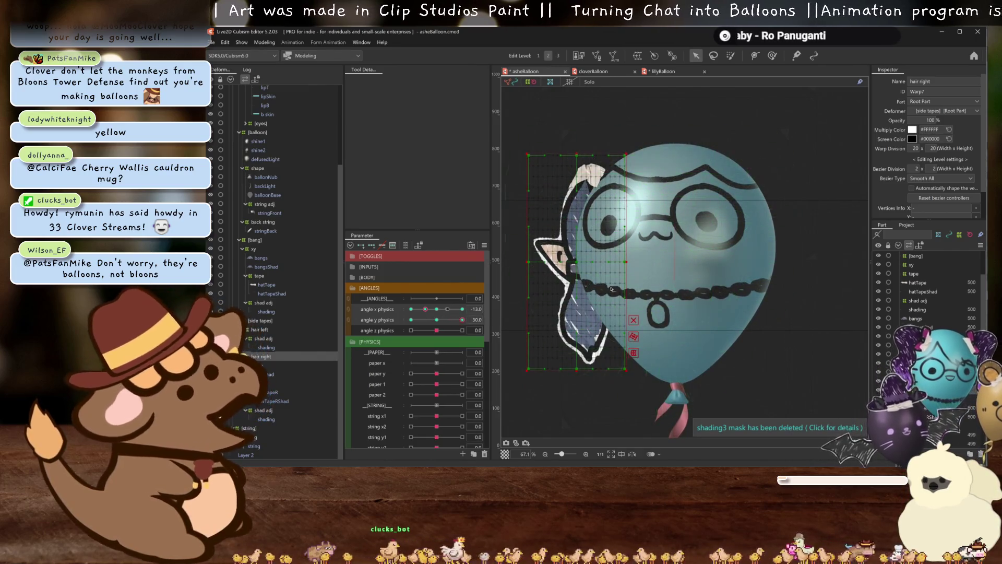
click(633, 354)
click(421, 80)
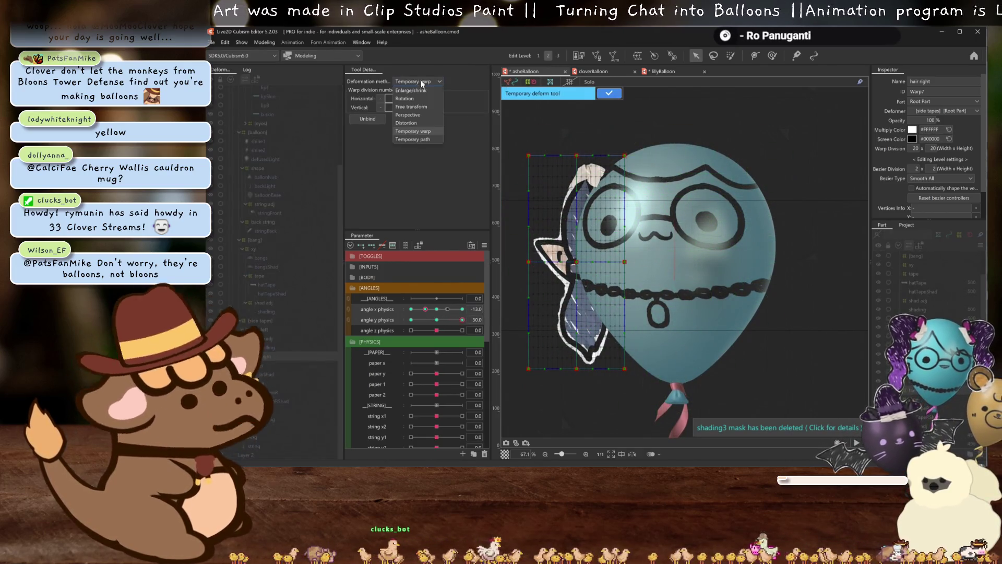
Skew the hair's top edge right in Perspective at angle x -13 and confirm it
click(420, 112)
drag(577, 154, 586, 155)
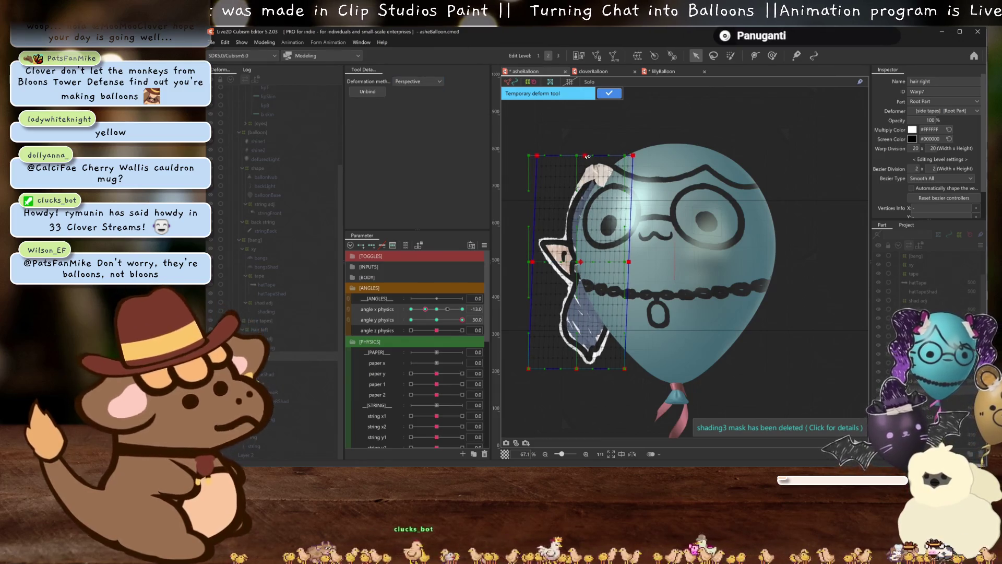
click(609, 94)
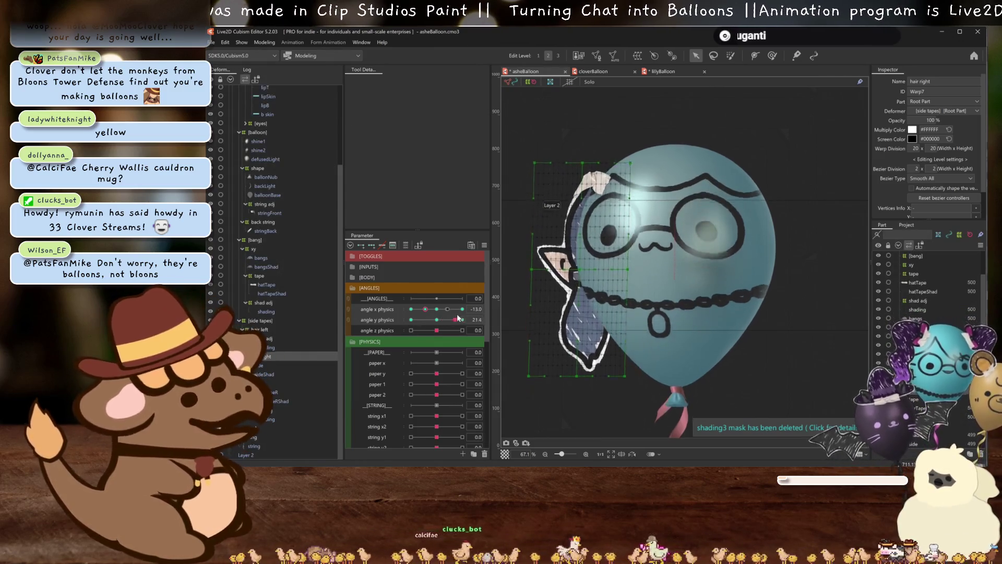
At angle x physics -30, skew the hair's top edge right in Perspective and preview it
drag(433, 308, 403, 307)
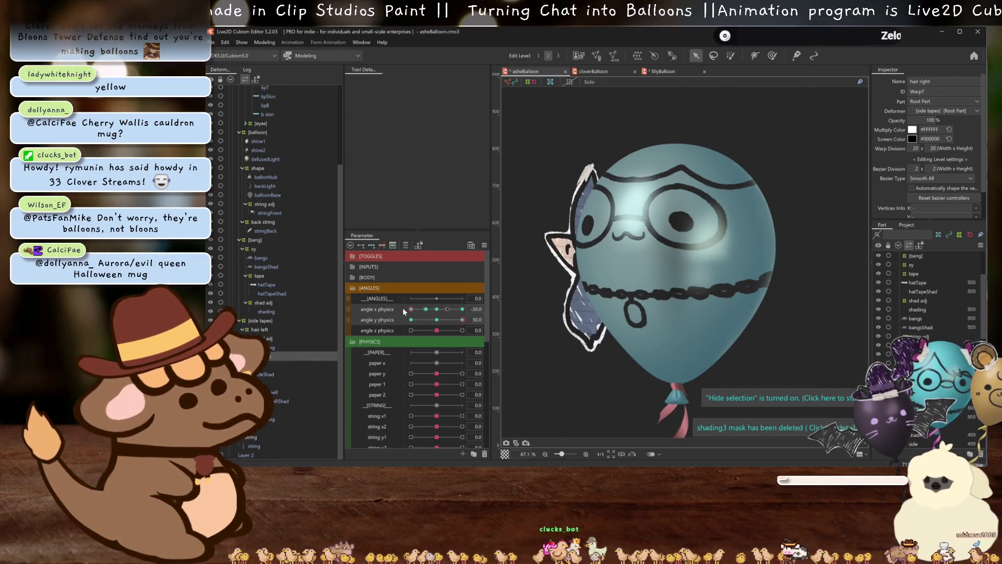
mouse_move(403, 310)
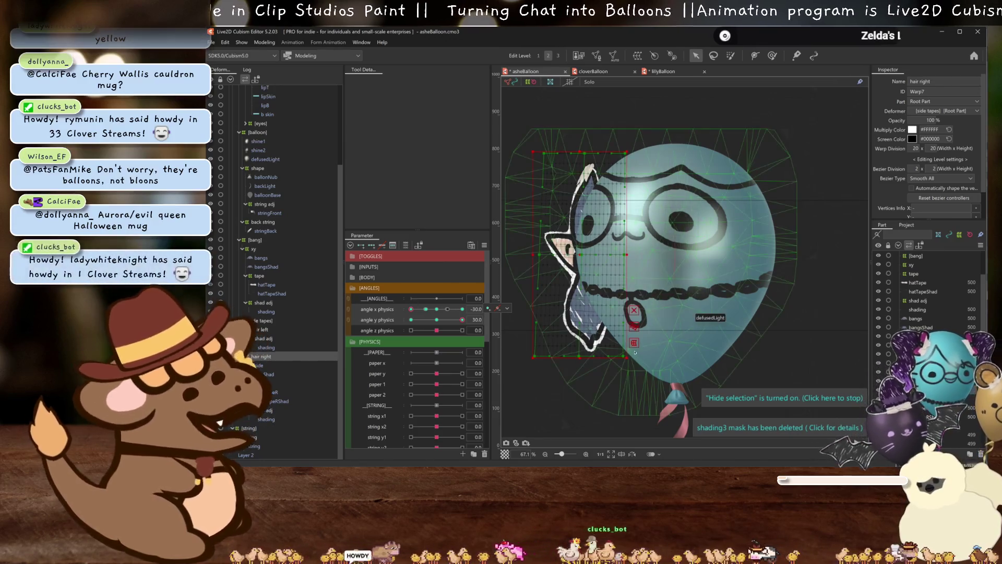
key(t)
click(417, 81)
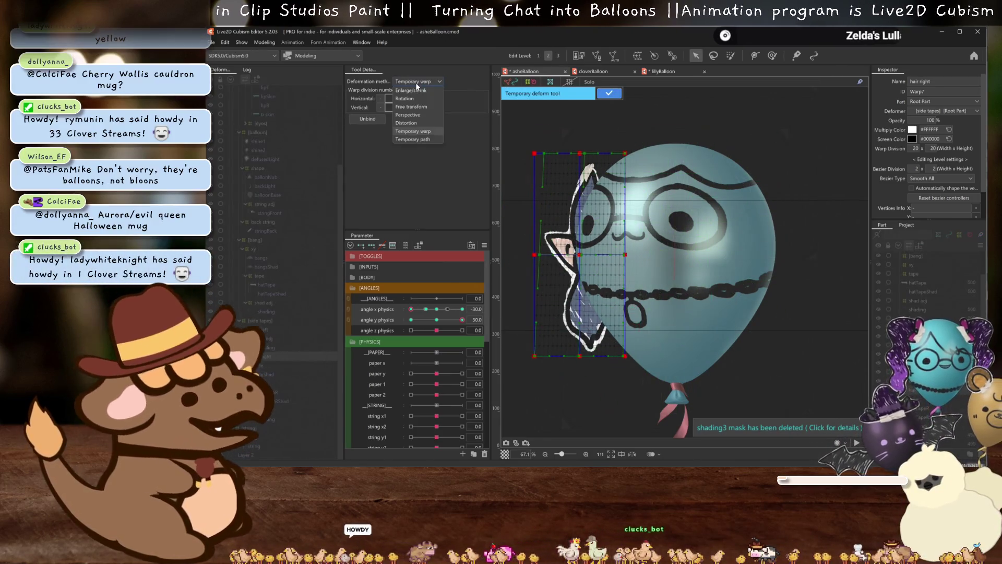
click(415, 115)
drag(583, 155, 599, 157)
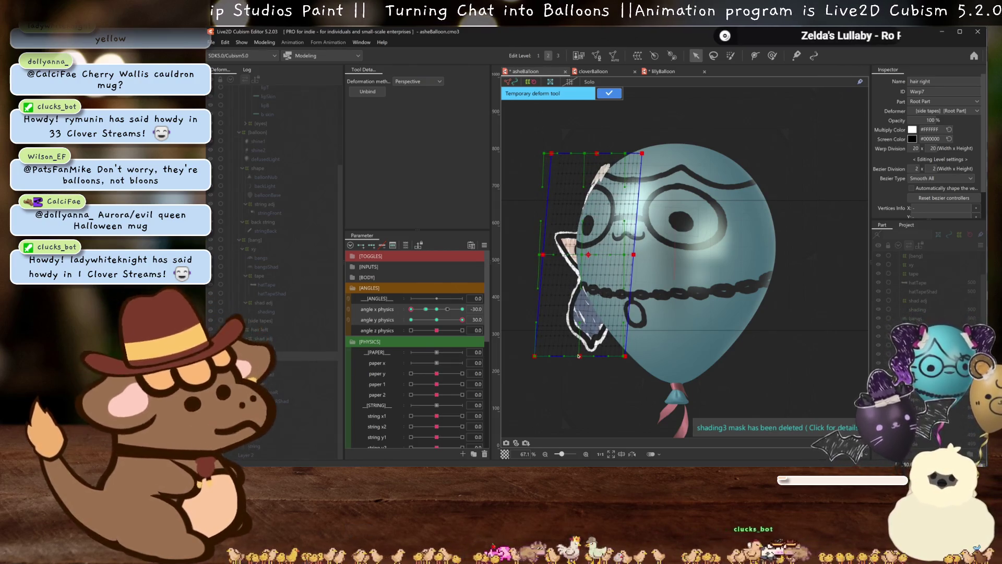
key(ctrl+h)
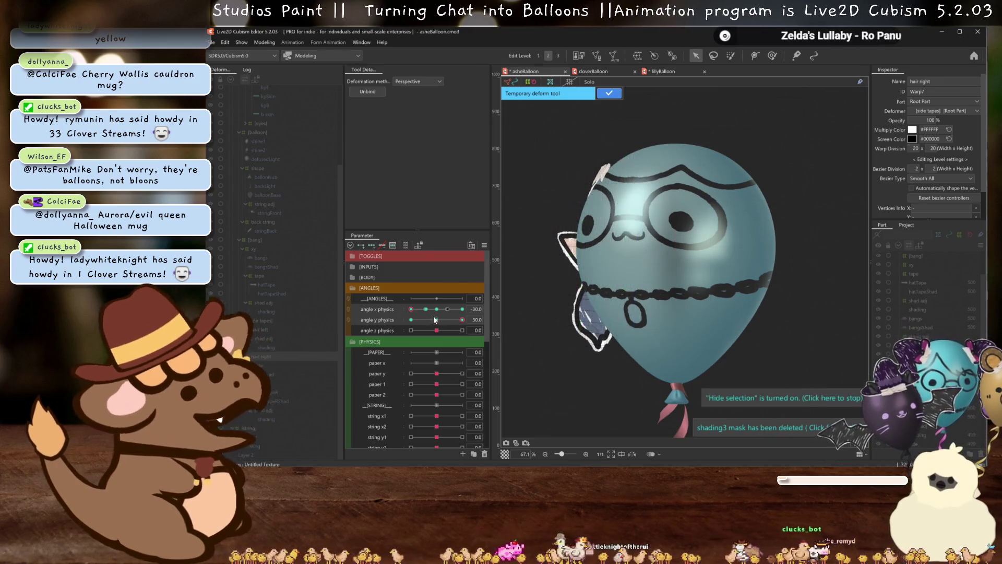
drag(436, 312, 410, 311)
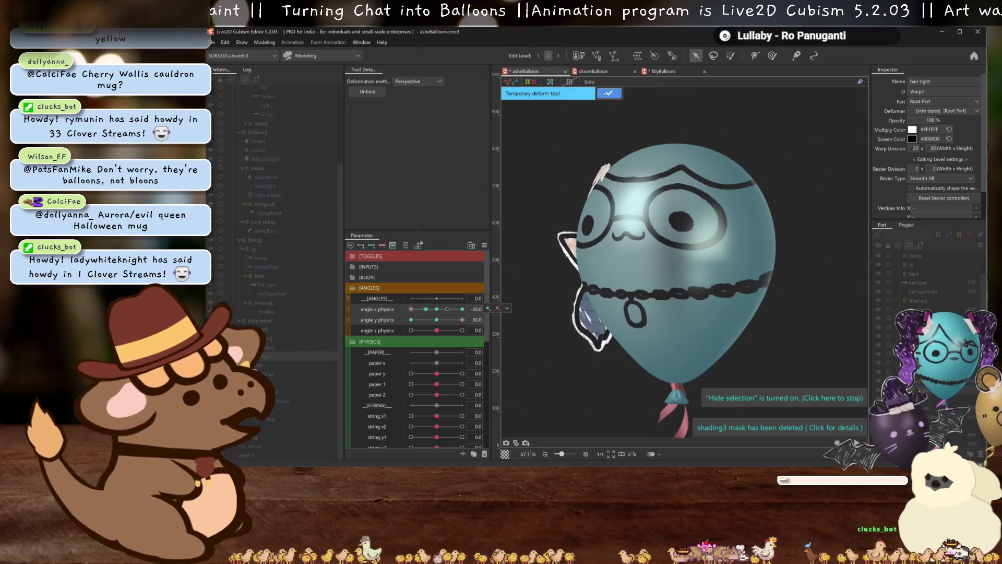
Confirm the -30 perspective skew and pose angle x physics at -12 with angle y 30
click(607, 93)
click(429, 309)
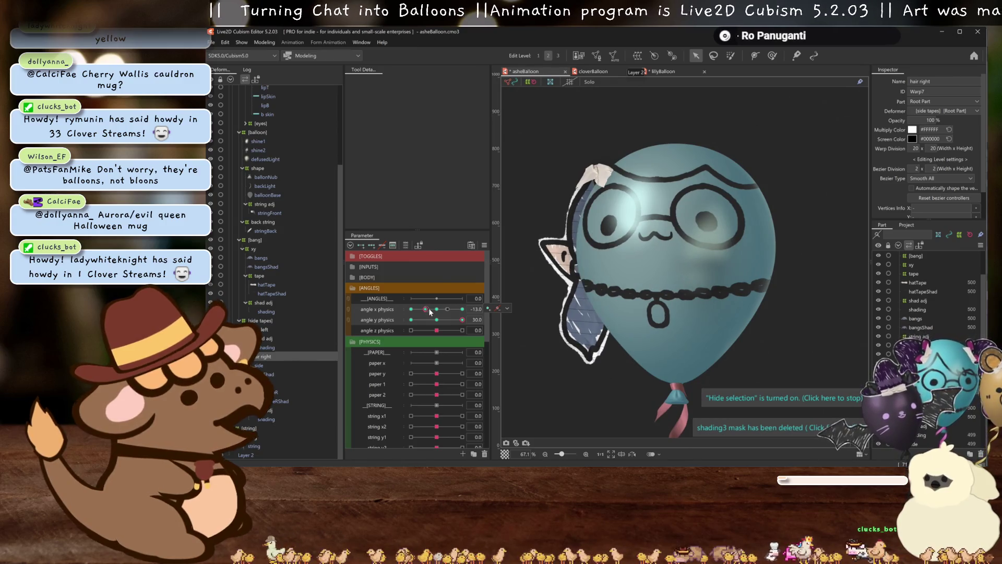
click(430, 309)
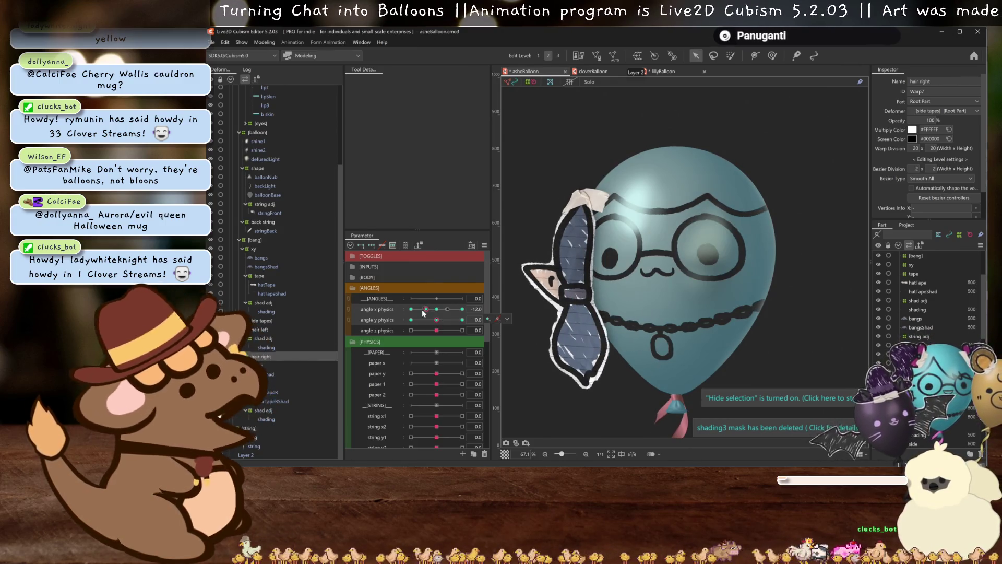
click(462, 319)
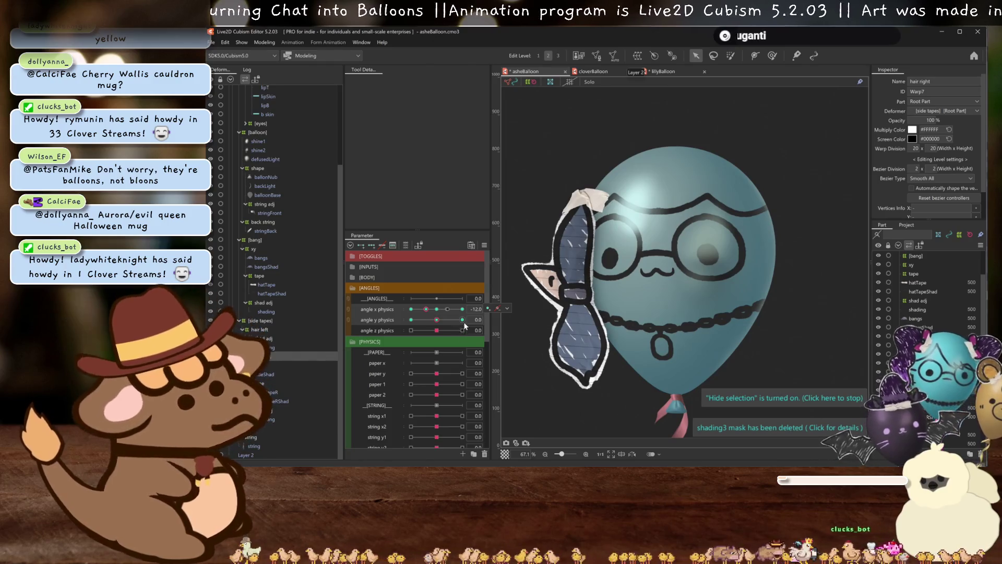
click(426, 309)
Shift the hair right warp's top-left grid points right and select the nested tape warp
key(ctrl+h)
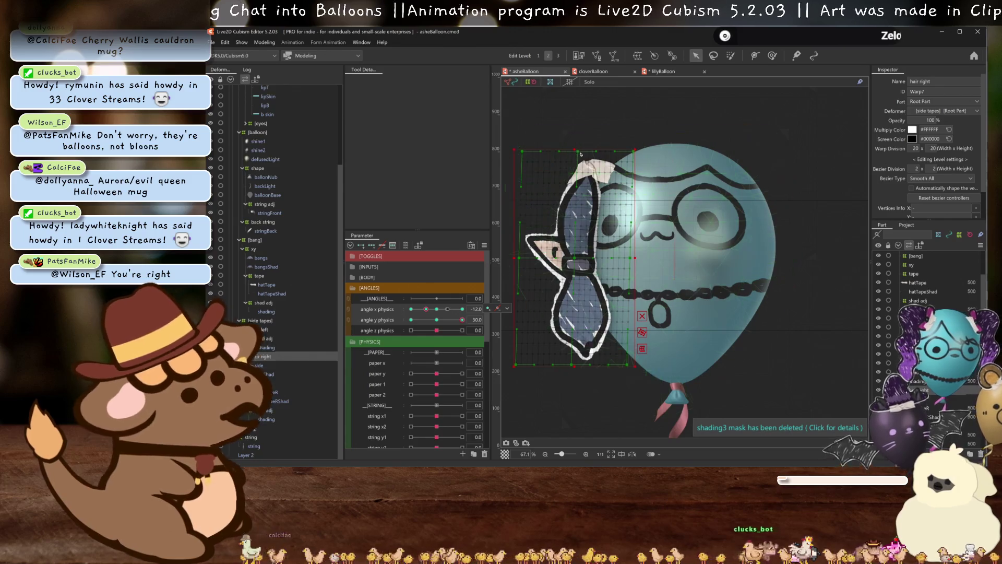
mouse_move(521, 151)
mouse_down()
mouse_move(533, 153)
mouse_move(361, 154)
mouse_move(544, 178)
mouse_move(586, 154)
mouse_move(578, 151)
mouse_up()
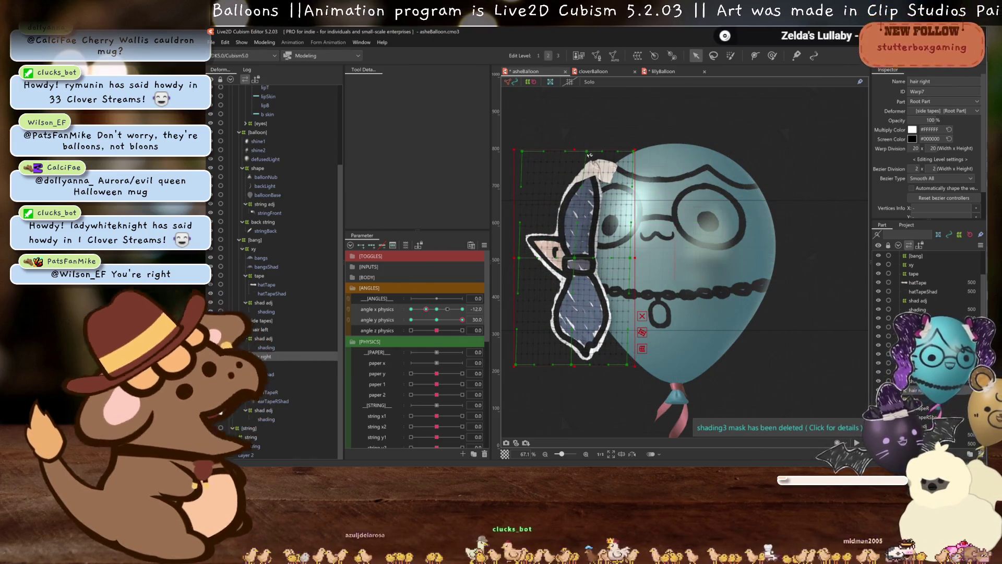
click(276, 383)
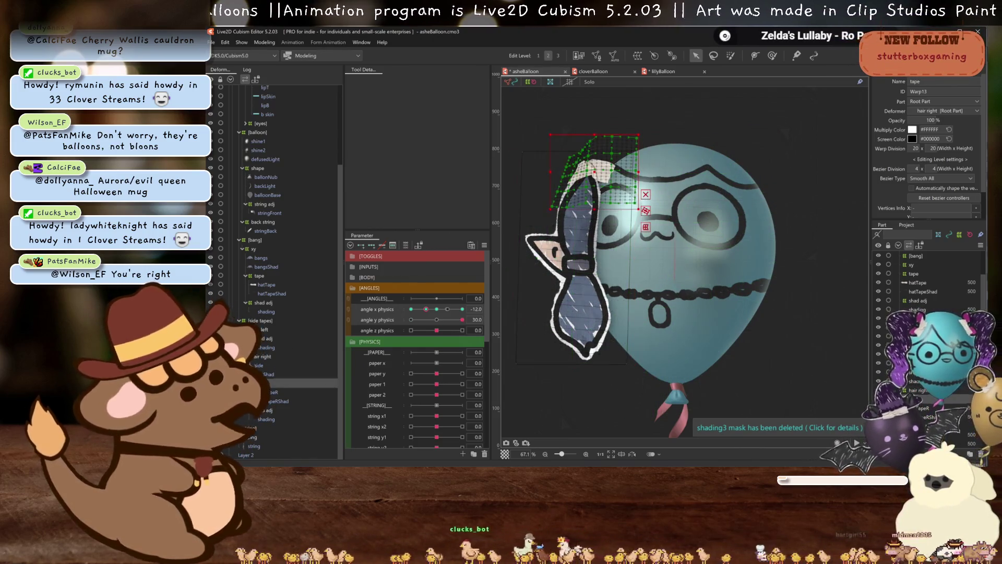
Generate Standard-preset automatic meshes for side and sideShad, then reselect the hair right warp
click(554, 264)
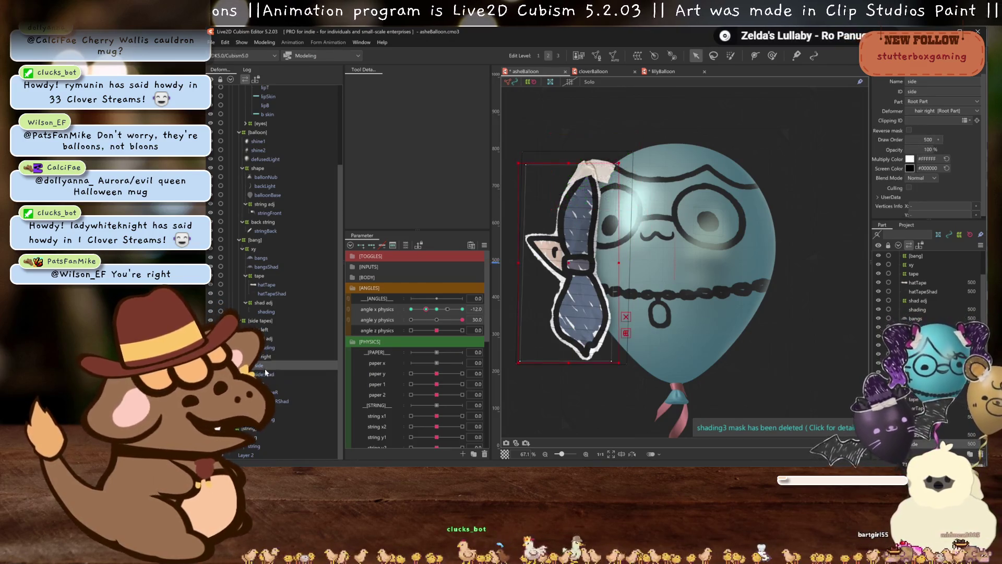
click(436, 309)
ctrl+click(301, 374)
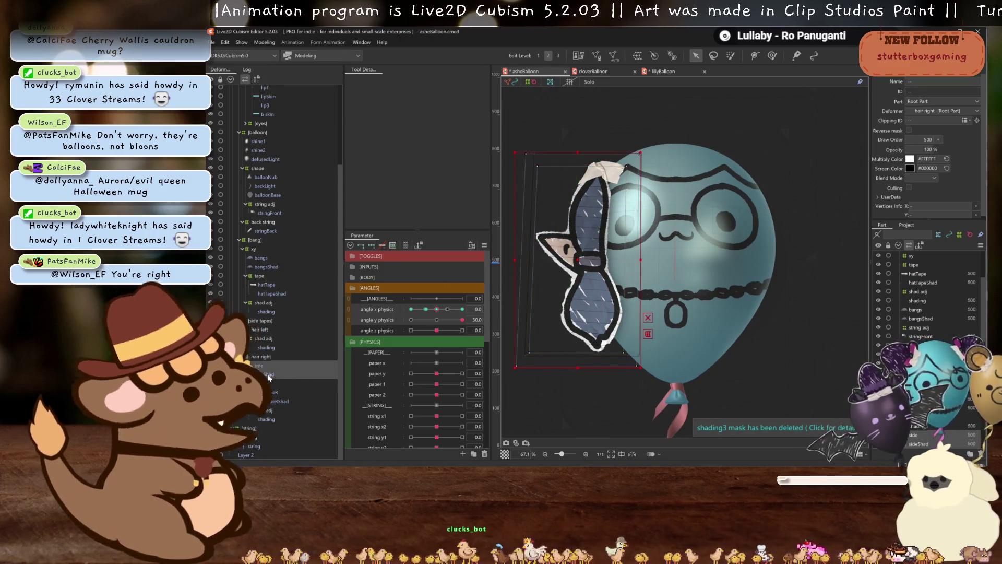
click(613, 55)
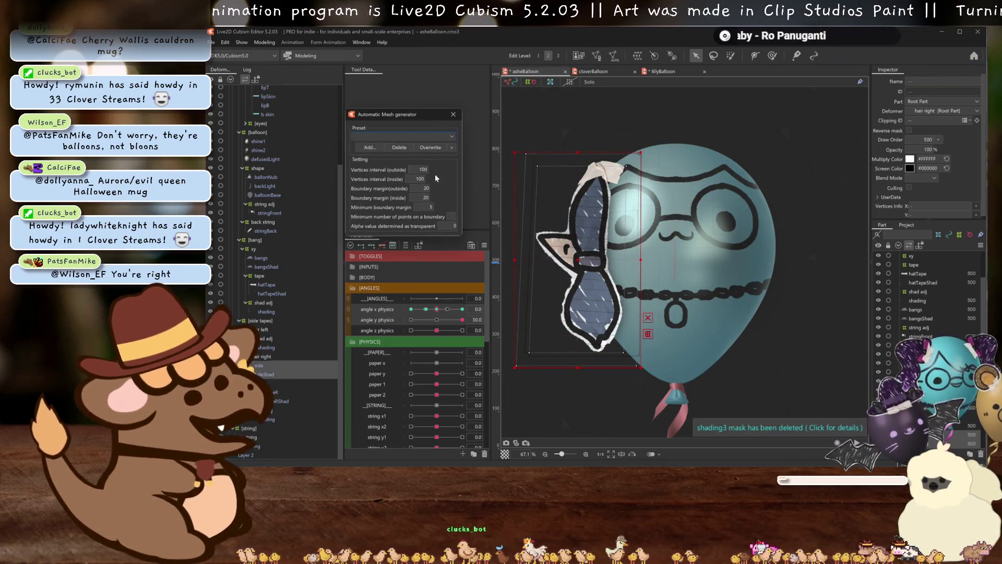
click(406, 137)
click(383, 147)
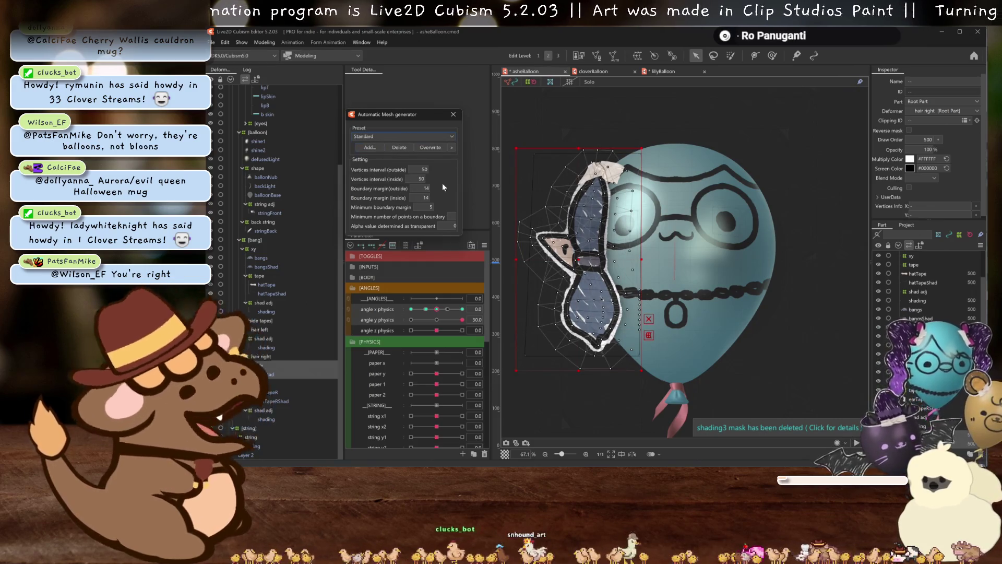
click(453, 115)
click(266, 356)
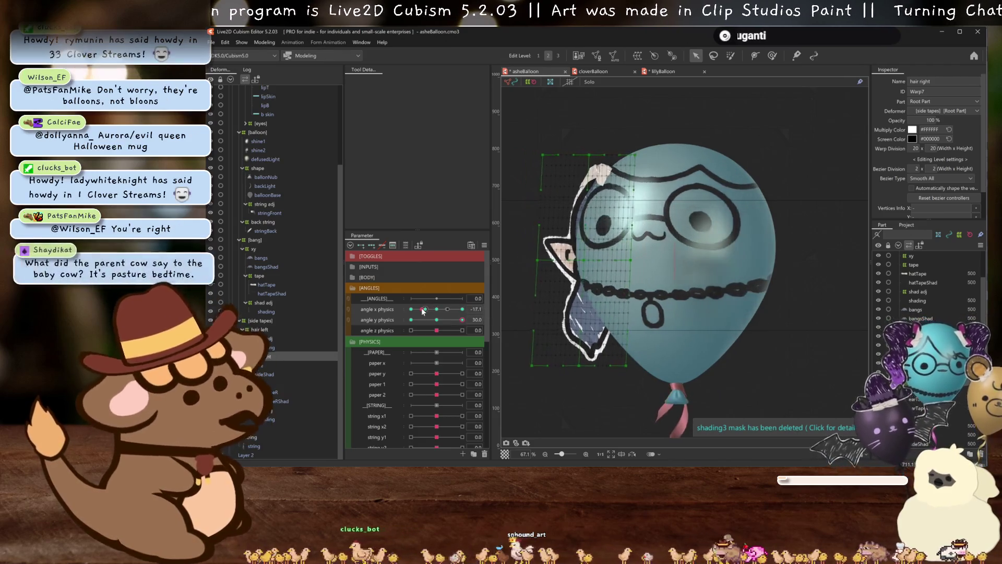
Preview the right hair while scrubbing angle x physics between -12, -13 and -30
drag(436, 309, 434, 307)
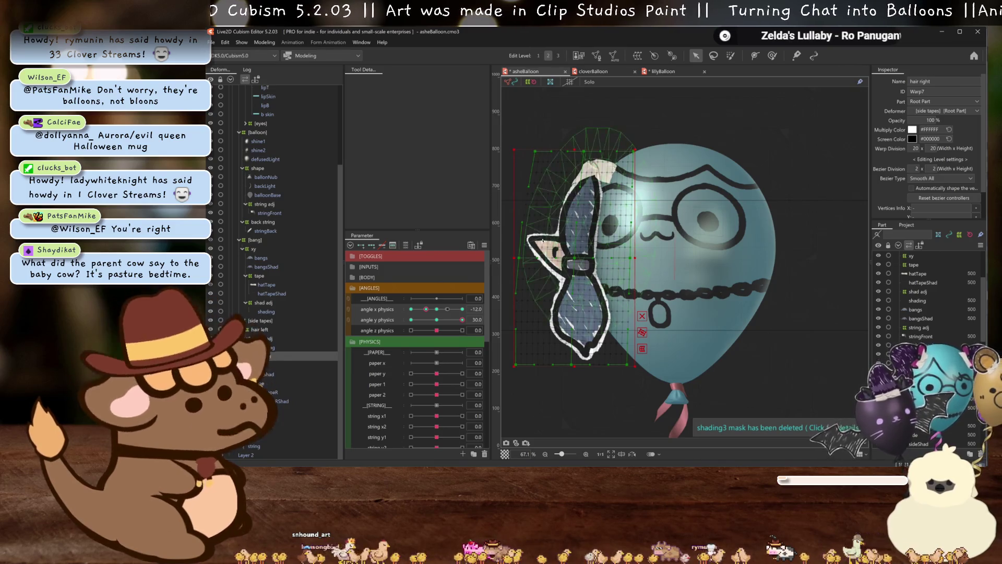
key(h)
drag(436, 311, 426, 308)
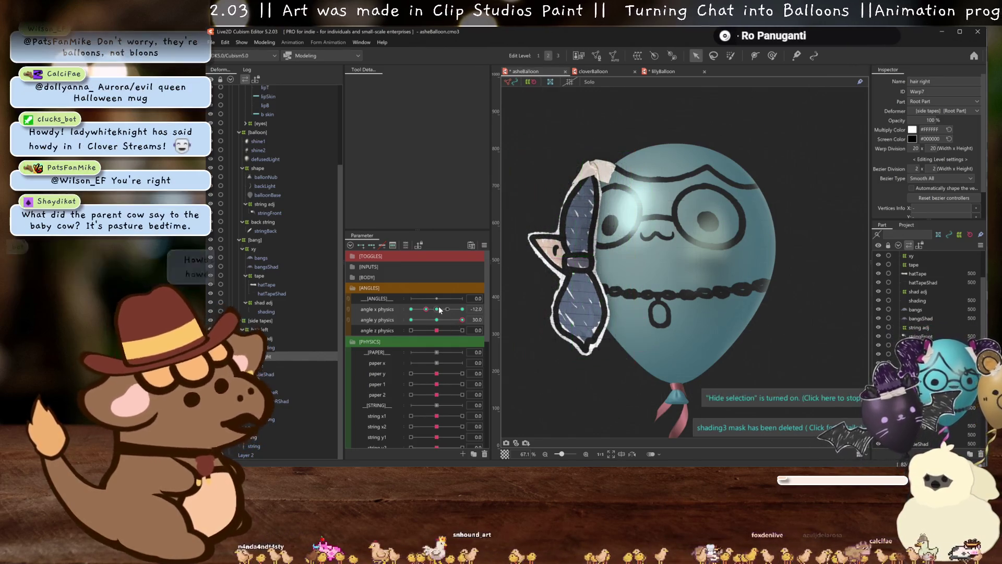
click(412, 309)
mouse_move(414, 309)
mouse_down()
mouse_move(424, 310)
mouse_move(387, 312)
mouse_up()
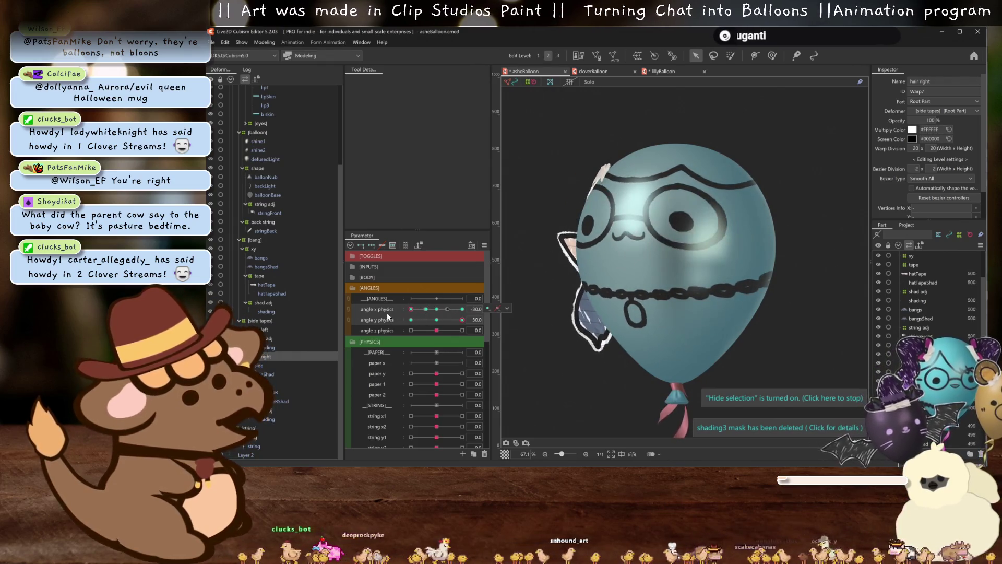
click(424, 309)
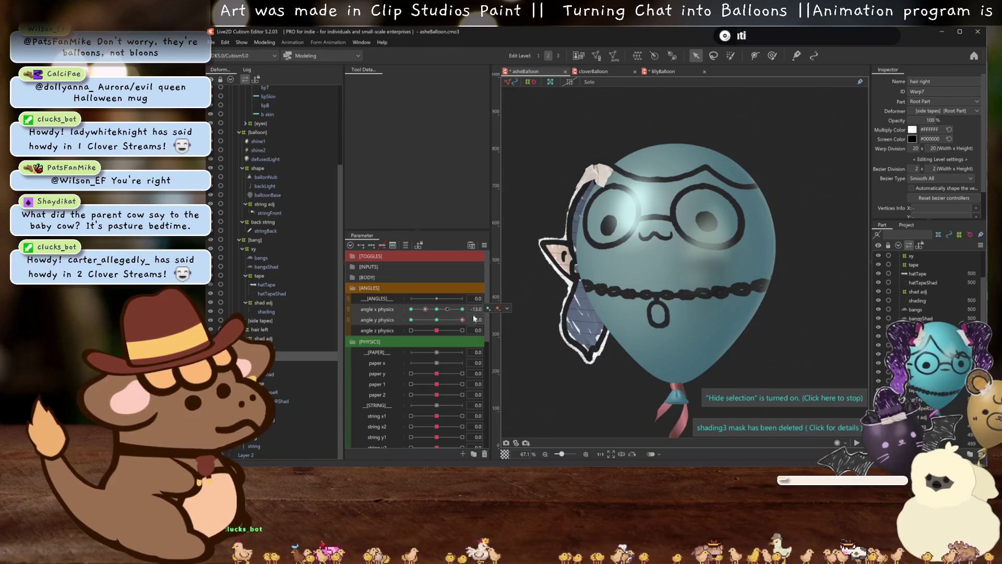
click(614, 362)
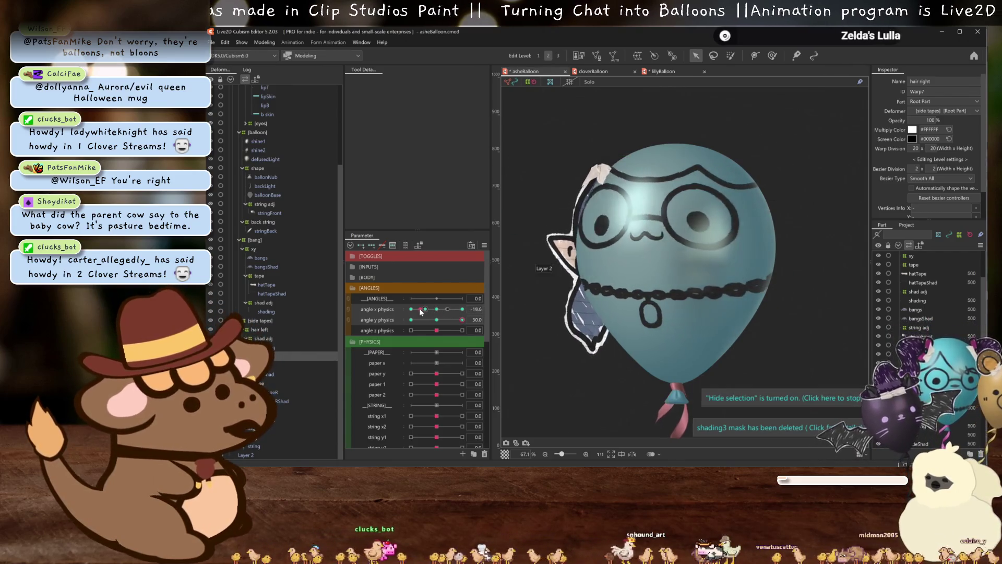
mouse_move(425, 308)
mouse_down()
mouse_move(392, 309)
mouse_move(446, 305)
mouse_move(426, 309)
mouse_up()
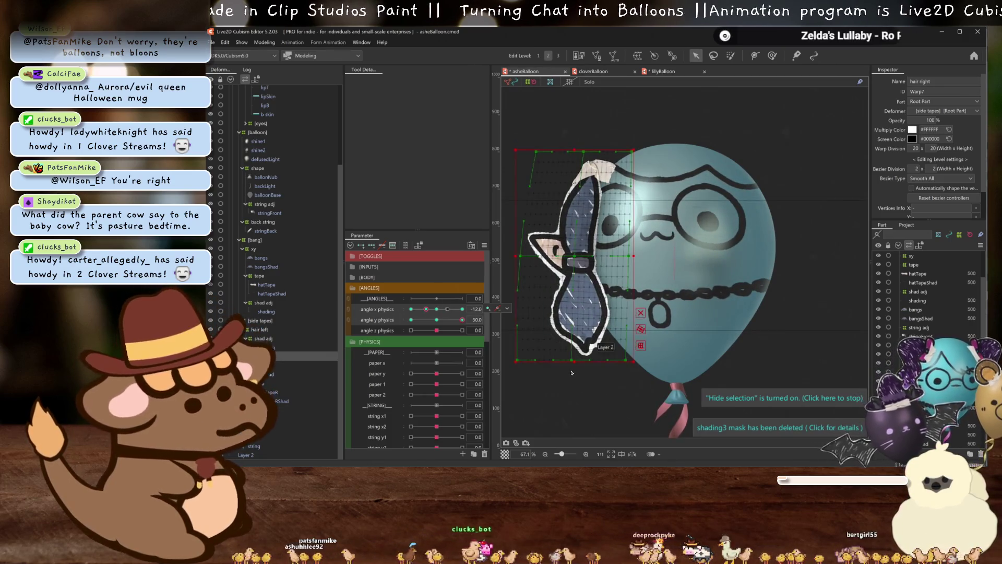
Try a Free transform temporary deform of the hair warp at angle x -30, then select its outer edge points
key(t)
click(417, 81)
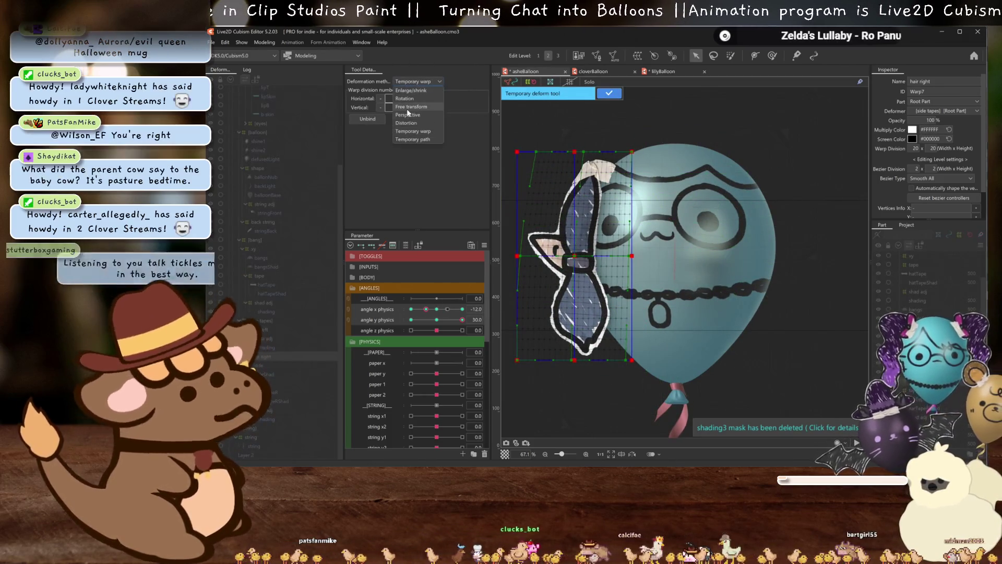
click(410, 106)
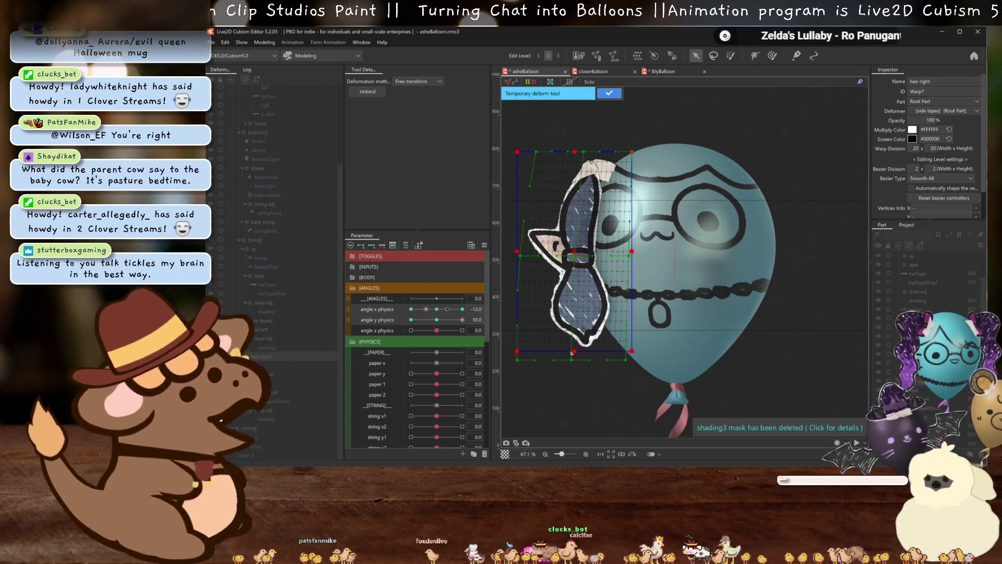
mouse_move(425, 309)
mouse_down()
mouse_move(396, 309)
mouse_move(432, 299)
mouse_move(437, 312)
mouse_move(426, 309)
mouse_up()
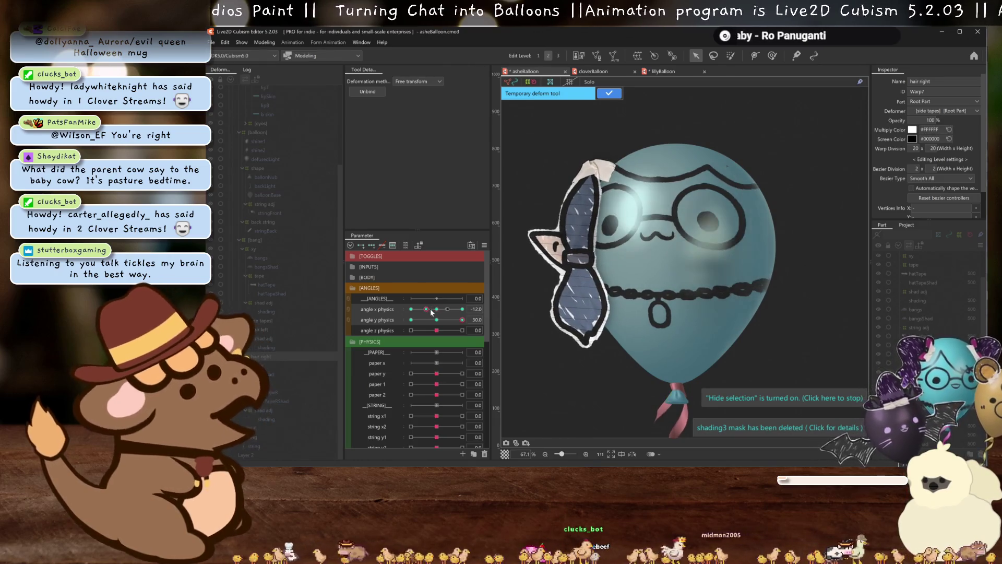
key(Return)
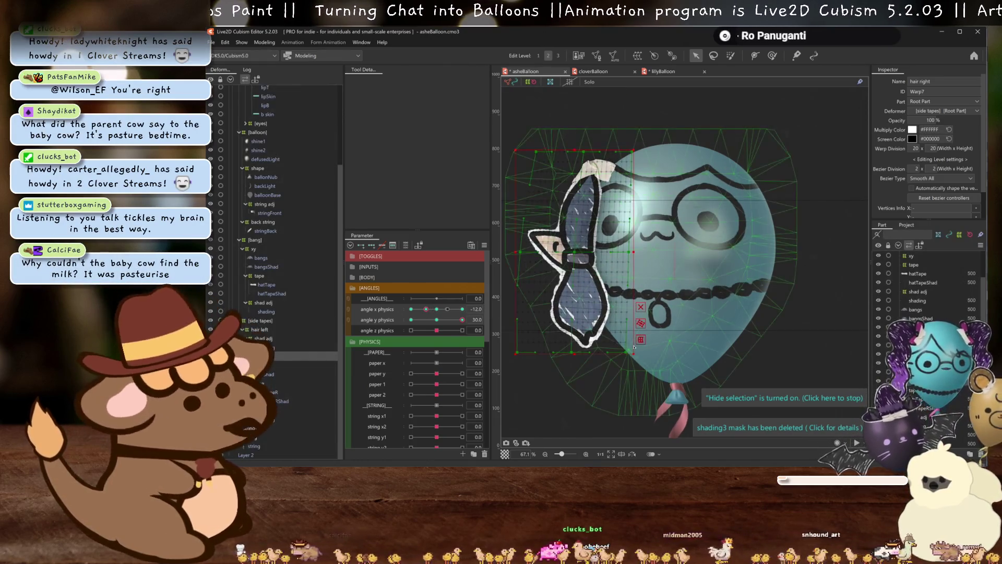
click(635, 353)
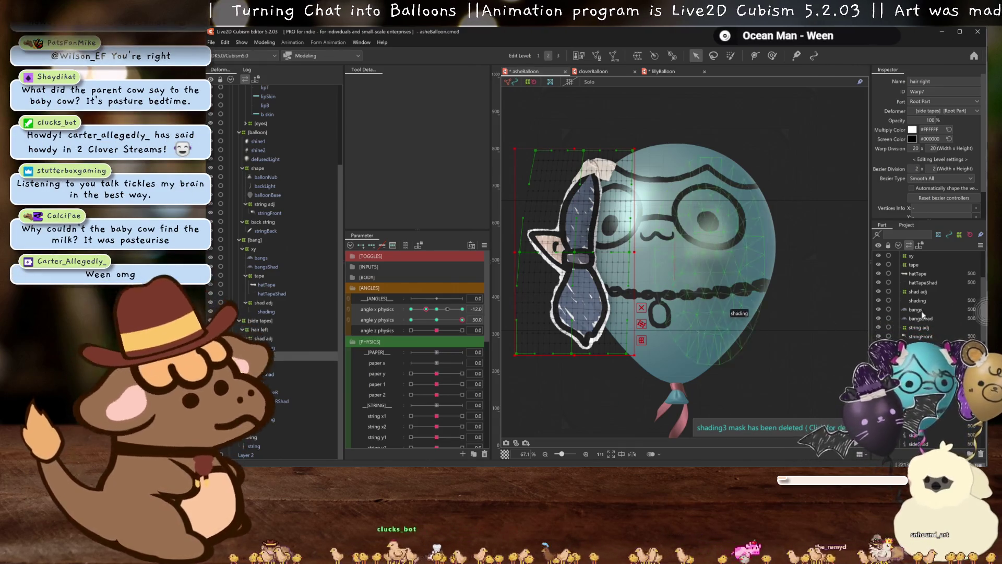
At angle x physics about -13.8, shift the hair right warp down slightly and recheck it
drag(436, 312, 429, 312)
key(ctrl+h)
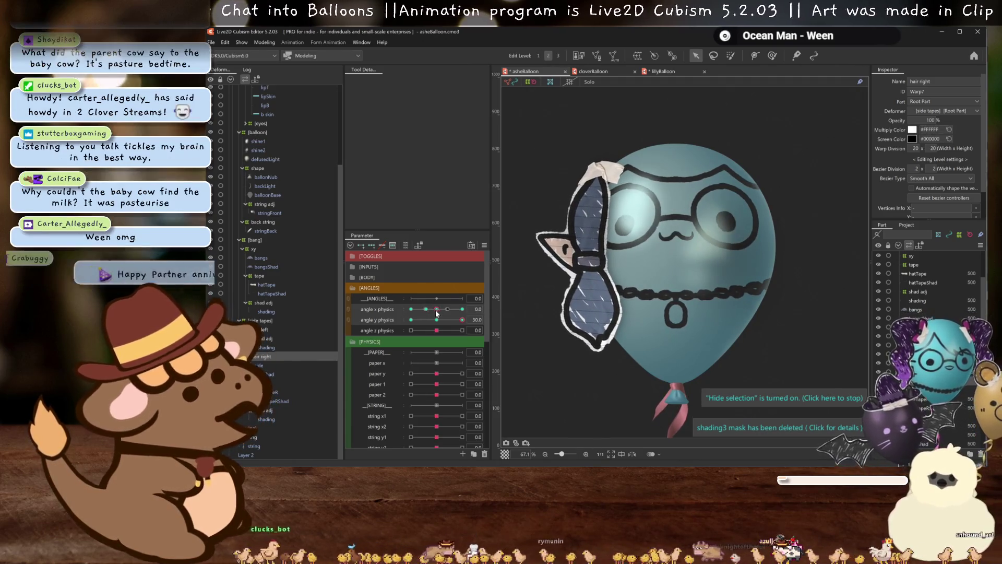
click(578, 243)
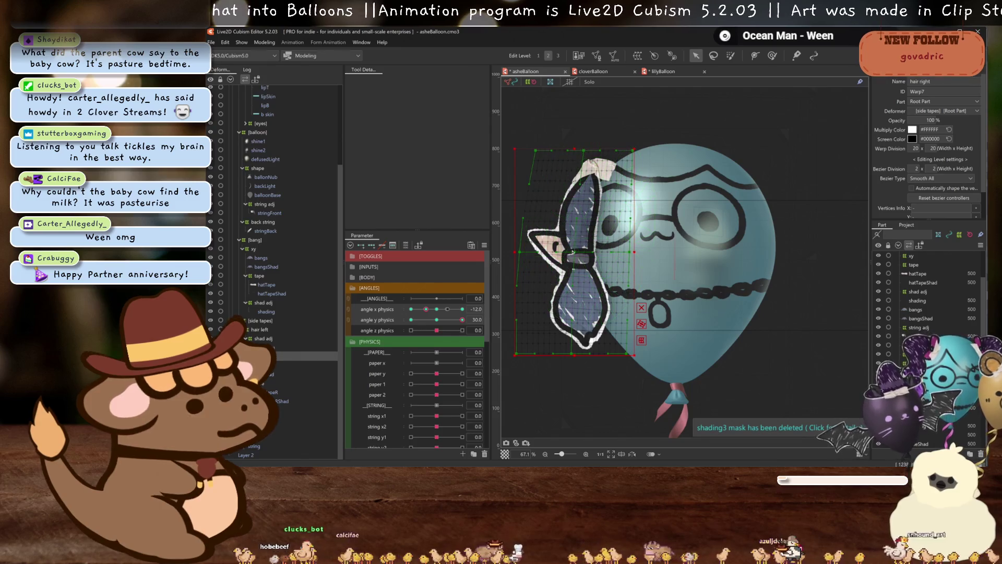
drag(575, 252, 574, 254)
key(h)
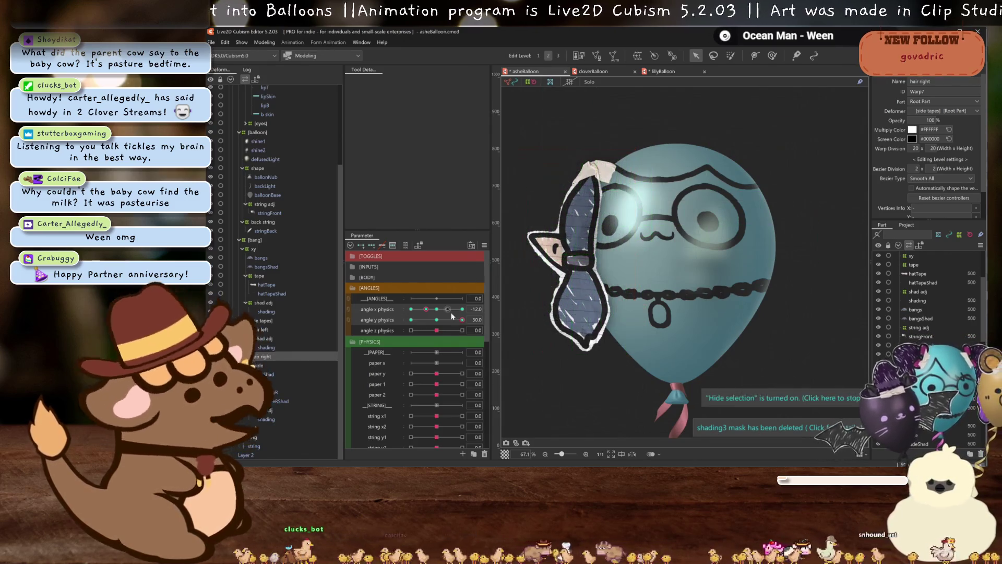
mouse_move(434, 303)
mouse_down()
mouse_move(417, 313)
mouse_move(427, 316)
mouse_move(408, 315)
mouse_move(427, 317)
mouse_move(402, 318)
mouse_move(434, 309)
mouse_up()
click(584, 269)
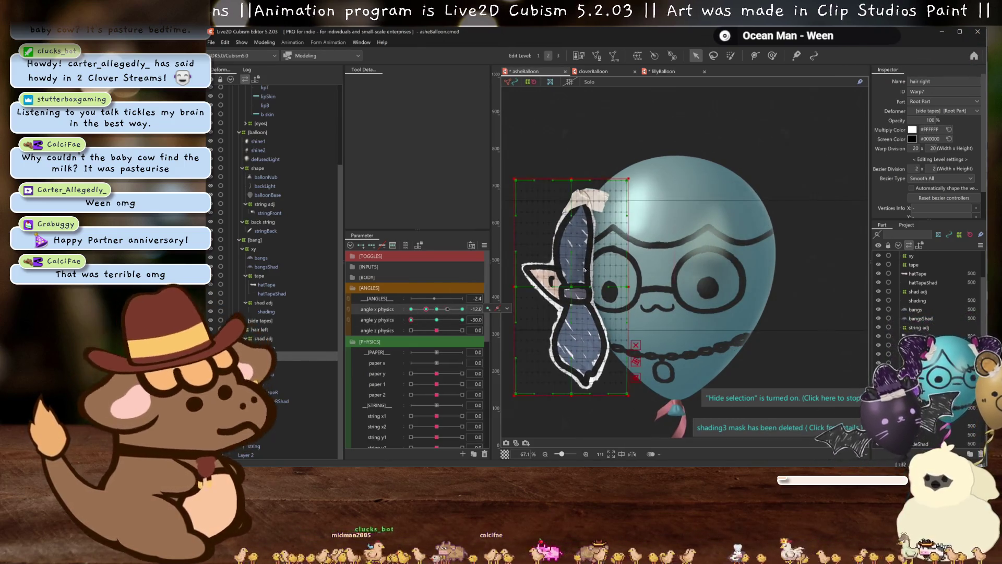
Move the hair warp down about 60 px and preview it at angle x -15 and -30
drag(570, 296, 568, 323)
drag(429, 309, 426, 310)
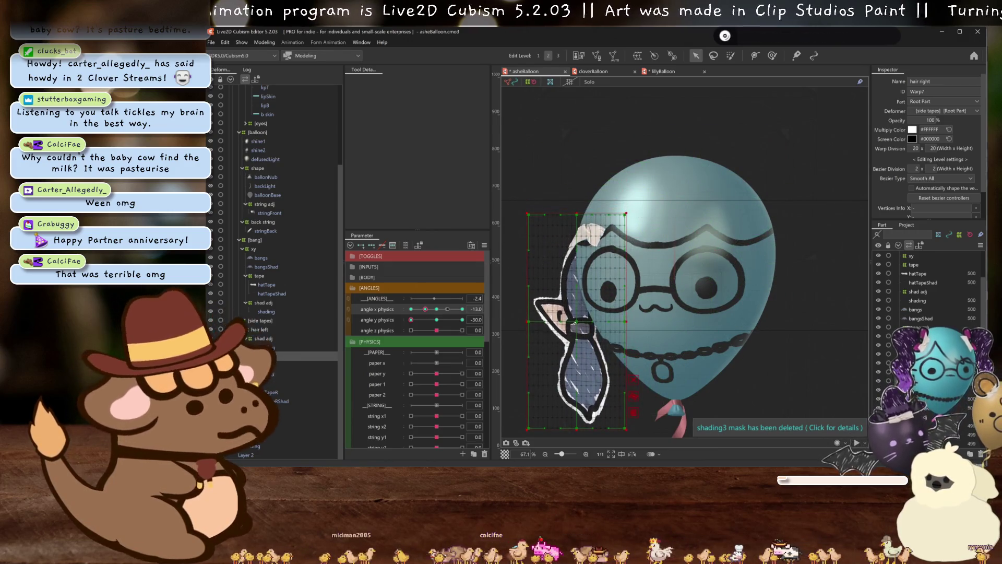
drag(425, 310, 380, 309)
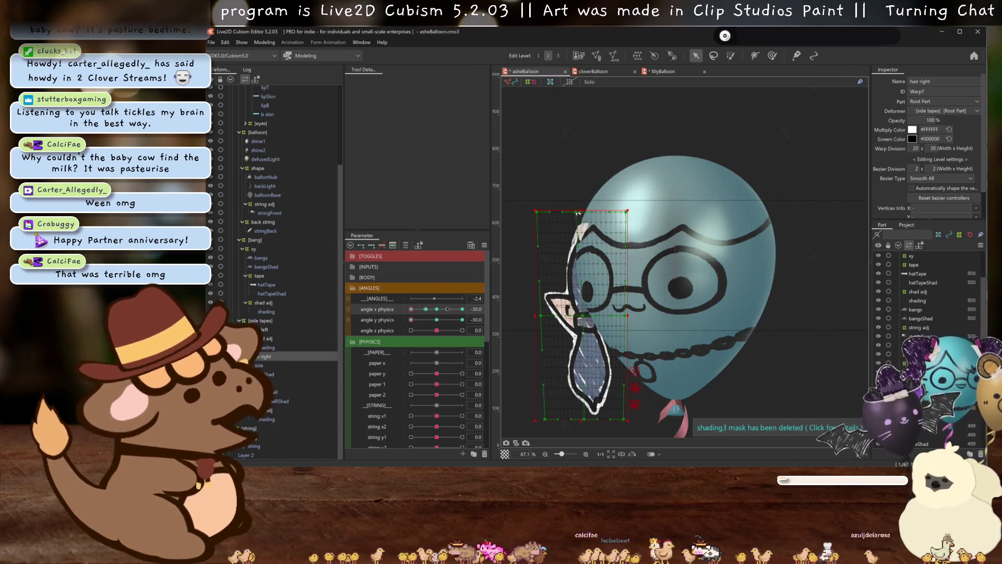
key(ctrl+h)
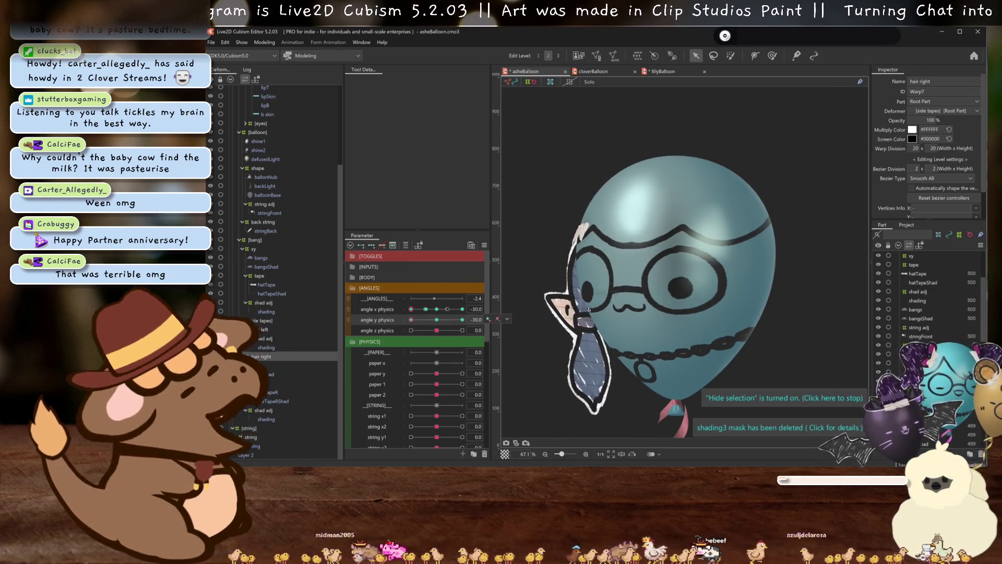
key(ctrl+h)
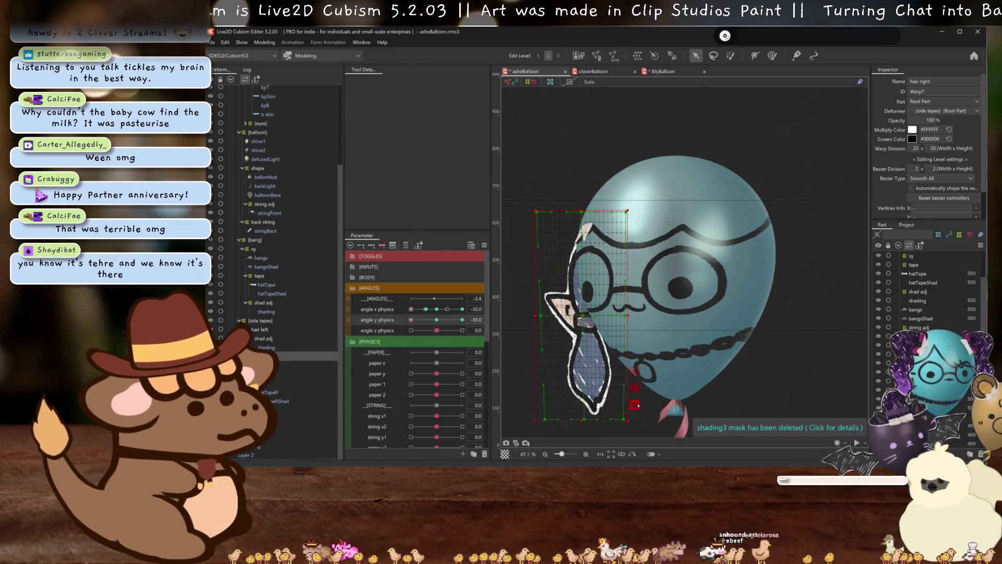
Perspective-skew the hair warp, top left and bottom right, and confirm the temporary deform
key(ctrl+shift+t)
click(417, 82)
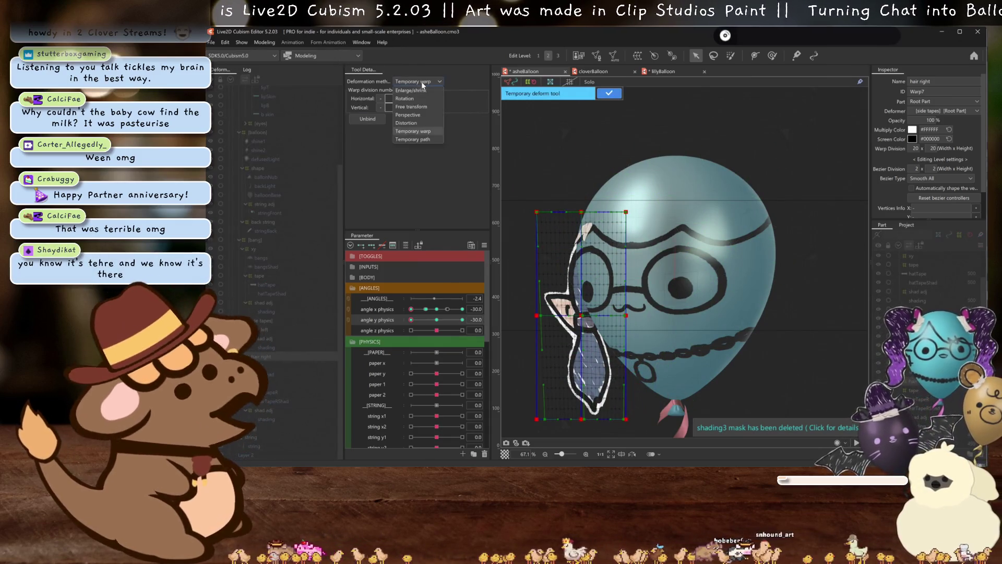
click(407, 115)
drag(581, 212, 577, 214)
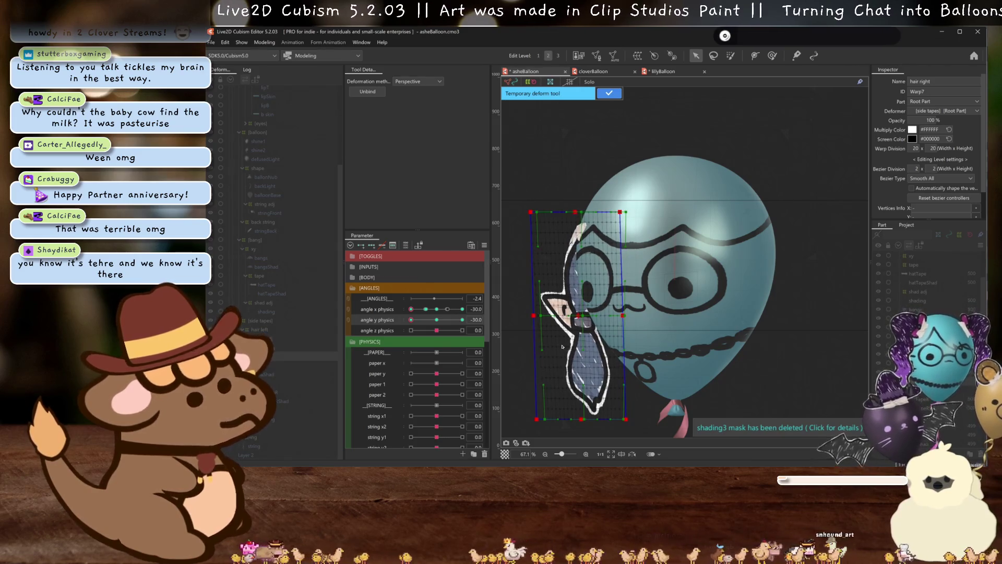
drag(582, 419, 592, 420)
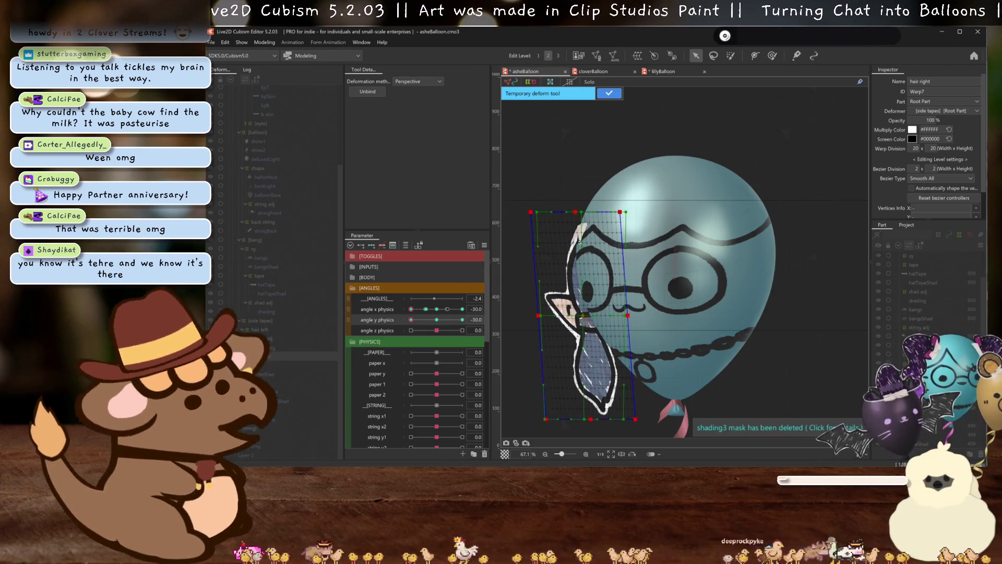
click(437, 309)
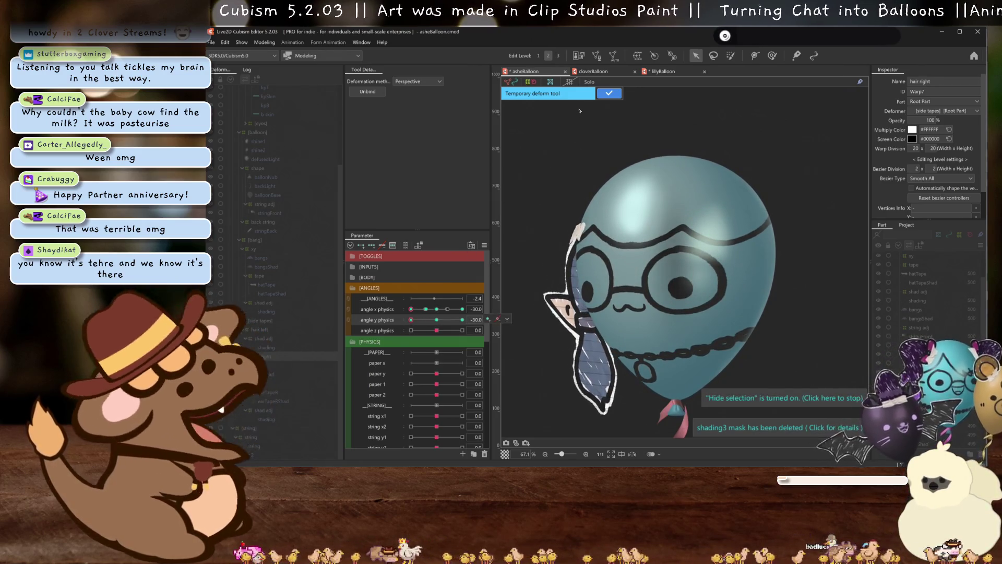
key(Return)
Pose angle x physics at -13 and start a temporary reshape of the right hair
click(425, 309)
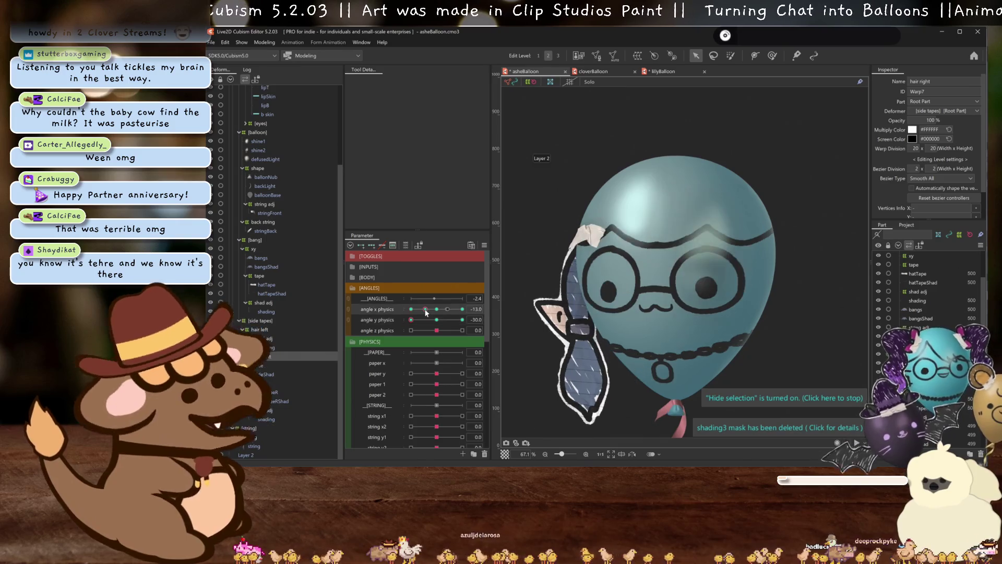
click(575, 298)
click(418, 82)
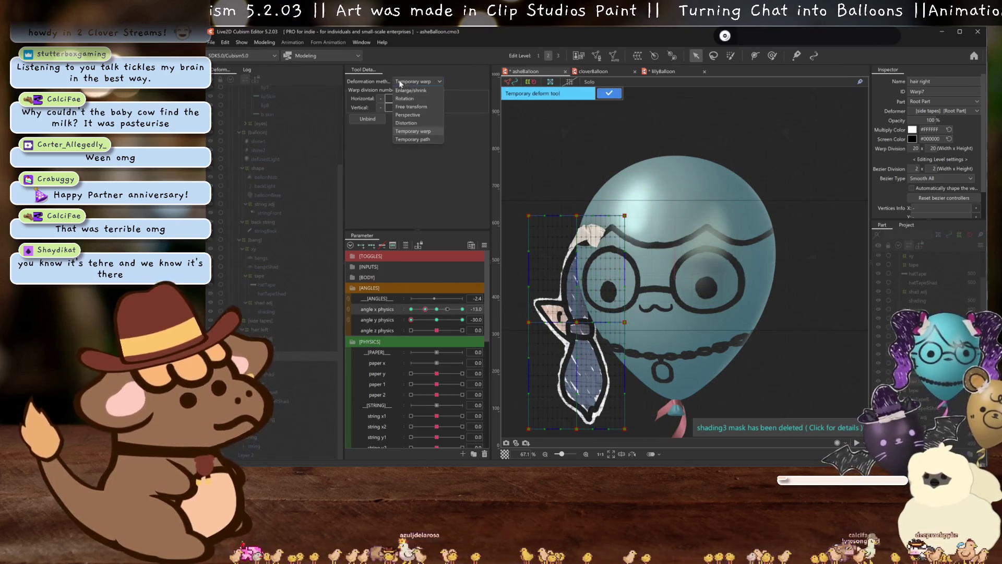
Skew the right hair box in Perspective and key it at the angle x -13 pose
click(408, 104)
drag(579, 218, 575, 217)
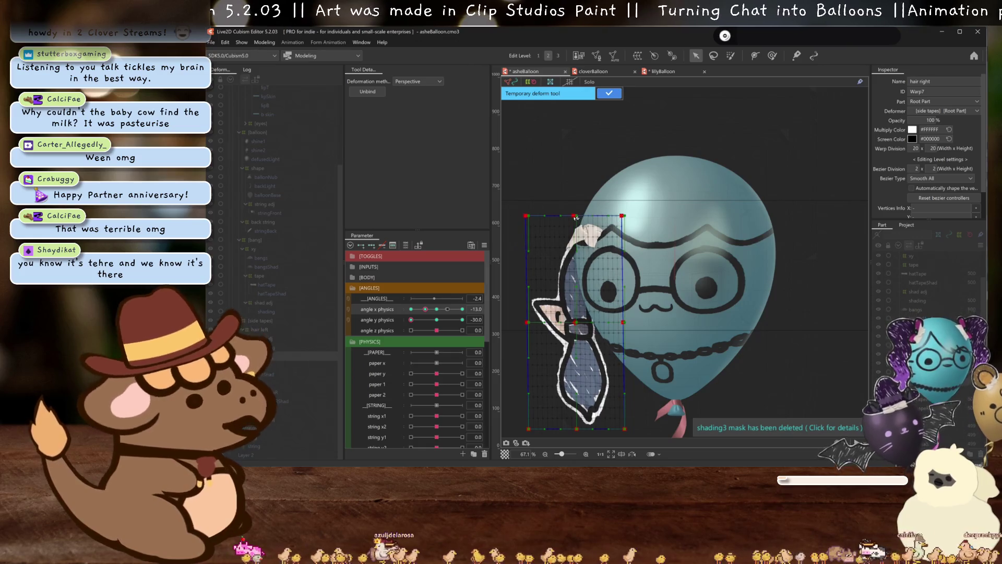
drag(577, 428, 590, 430)
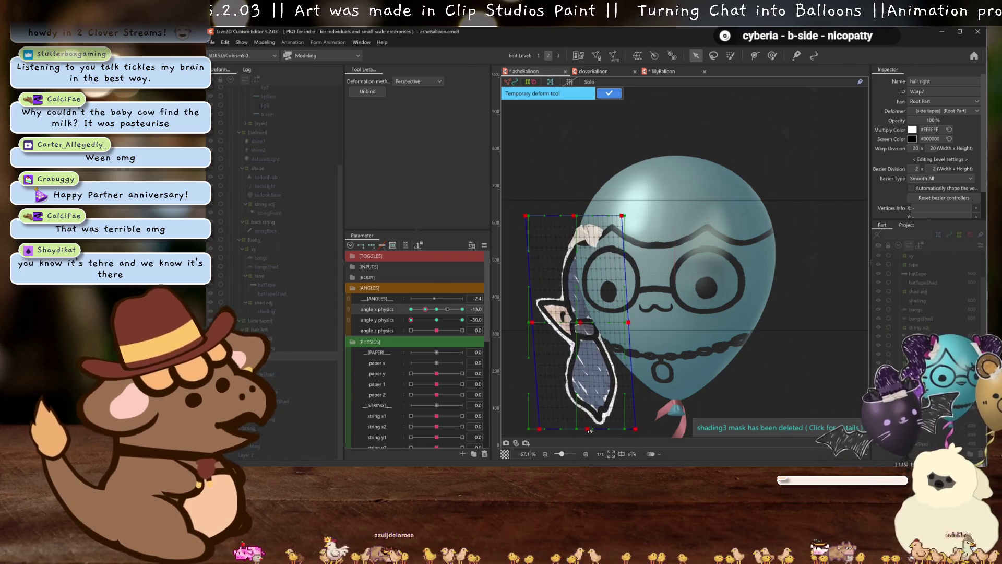
key(ctrl+h)
click(424, 309)
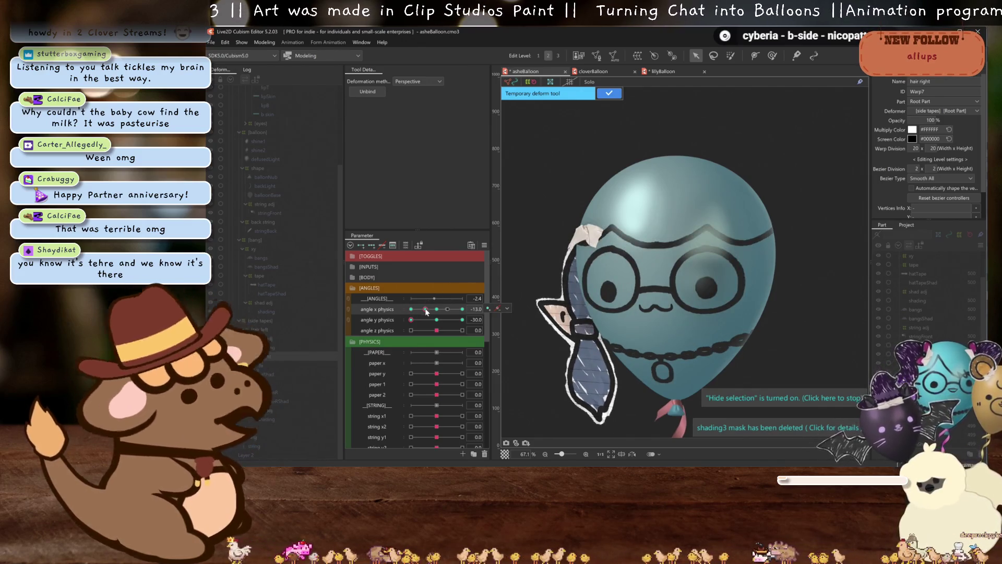
mouse_move(426, 309)
mouse_down()
mouse_move(402, 314)
mouse_move(437, 322)
mouse_move(400, 317)
mouse_up()
click(425, 309)
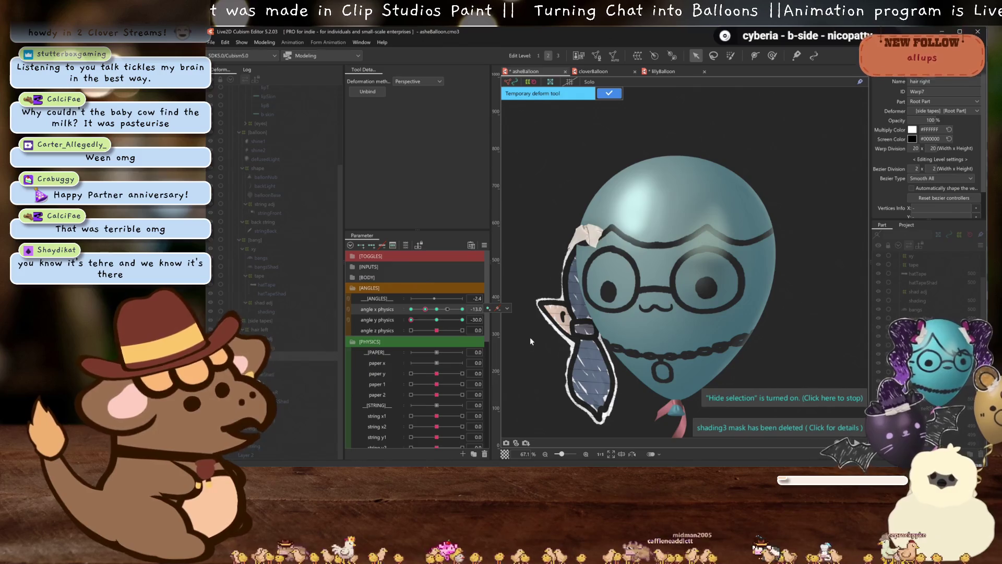
Switch to Free transform, squash the hair by raising its bottom edge, and apply the deformation
click(417, 80)
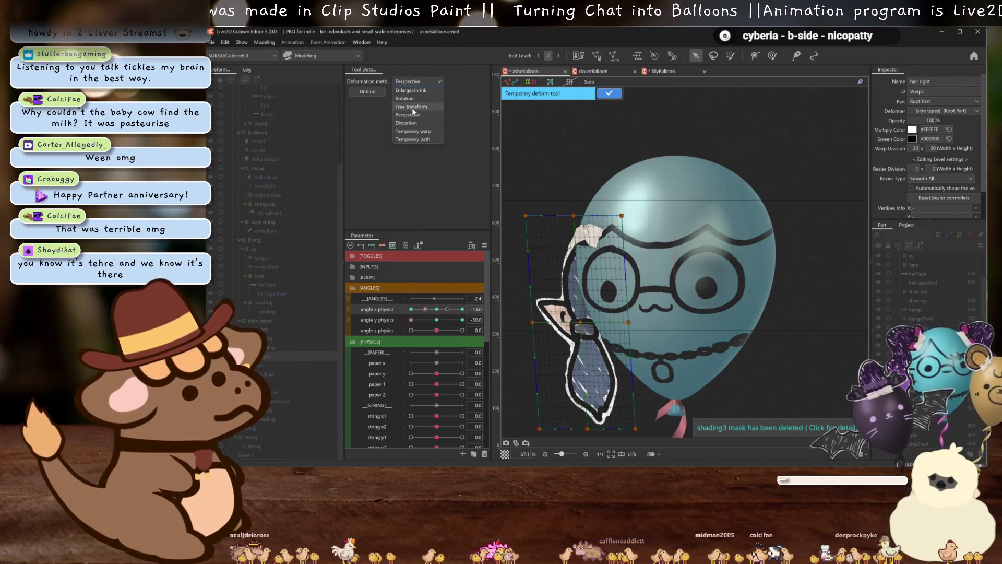
click(413, 113)
click(408, 83)
click(411, 107)
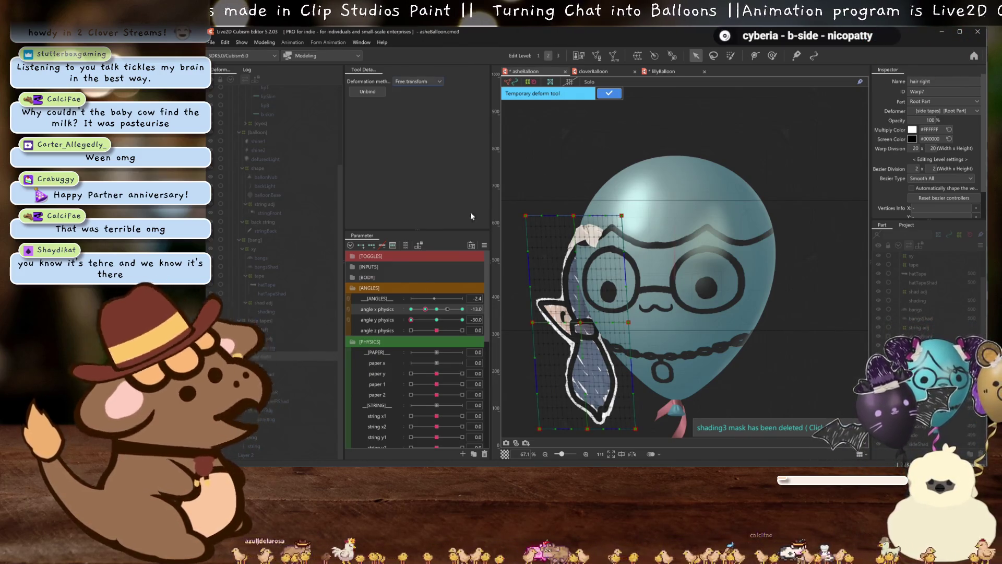
drag(587, 429, 588, 421)
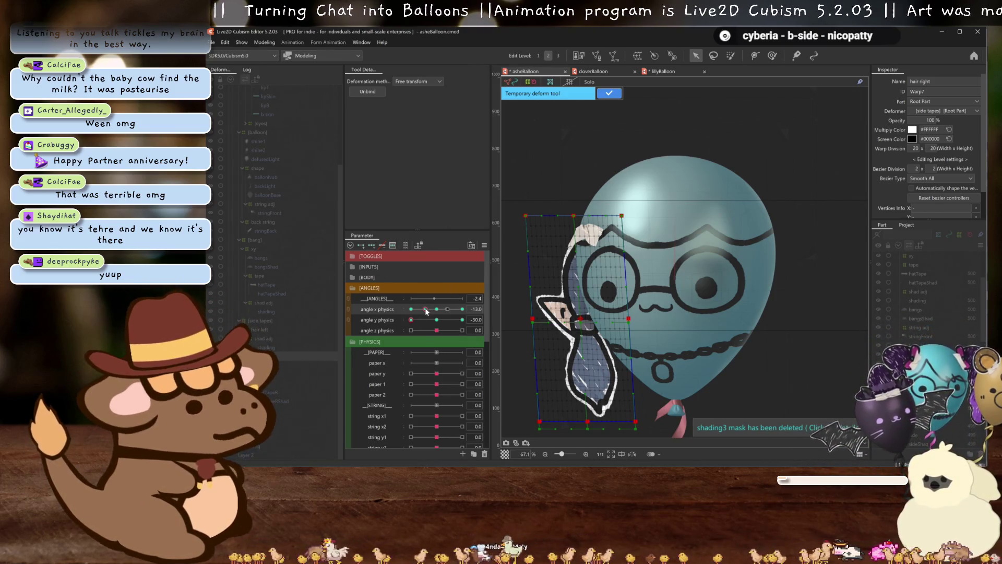
mouse_move(425, 311)
mouse_down()
mouse_move(437, 314)
mouse_move(400, 309)
mouse_move(426, 312)
mouse_up()
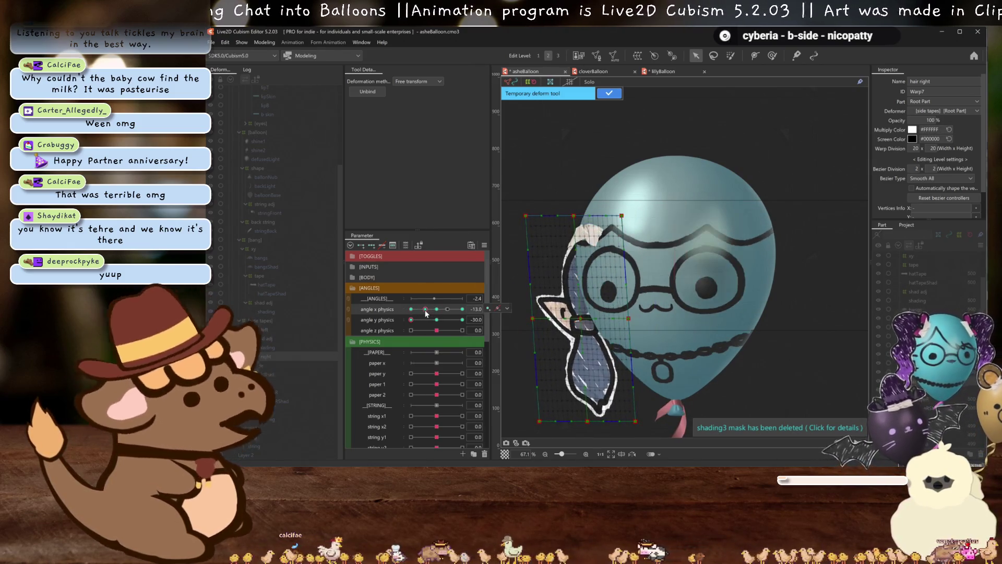
click(609, 93)
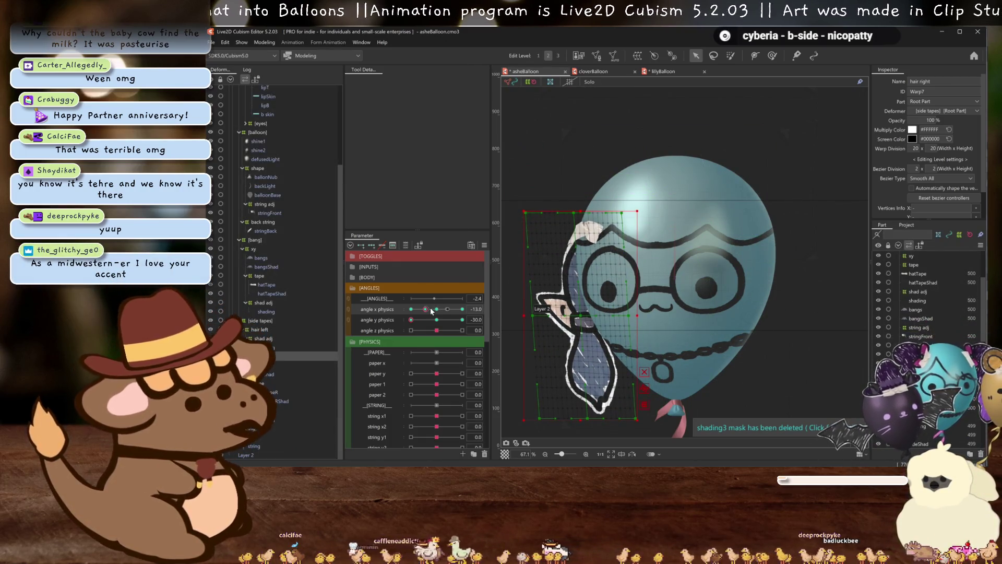
Move the middle angle x physics key to -12 and compare the hair at 0, -12 and -30
drag(430, 309, 426, 309)
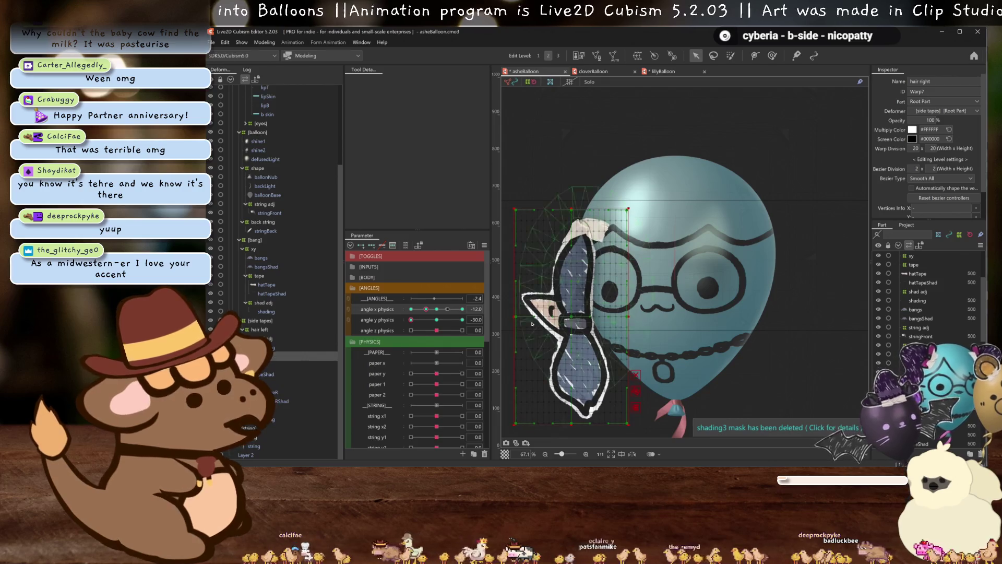
click(437, 309)
click(427, 309)
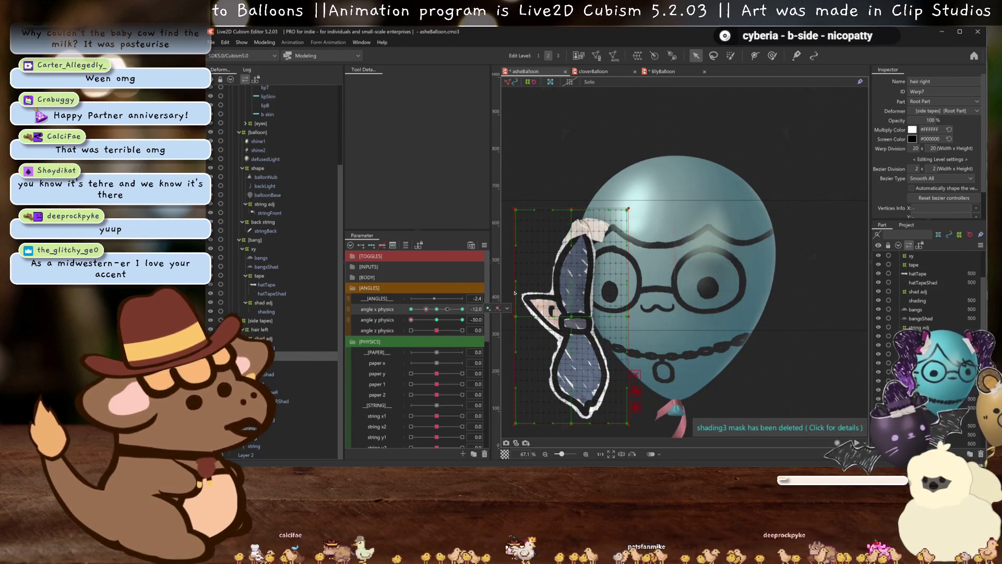
mouse_move(427, 309)
mouse_down()
mouse_move(392, 308)
mouse_move(426, 312)
mouse_up()
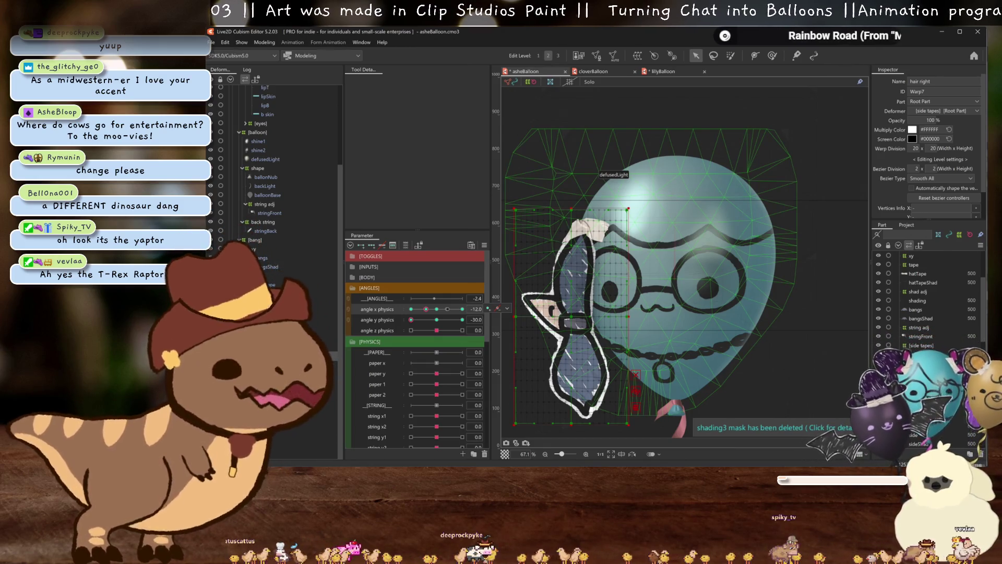
Apply a Reflect/Adjust key edit to the right hair's -12 angle x physics keyform
click(438, 310)
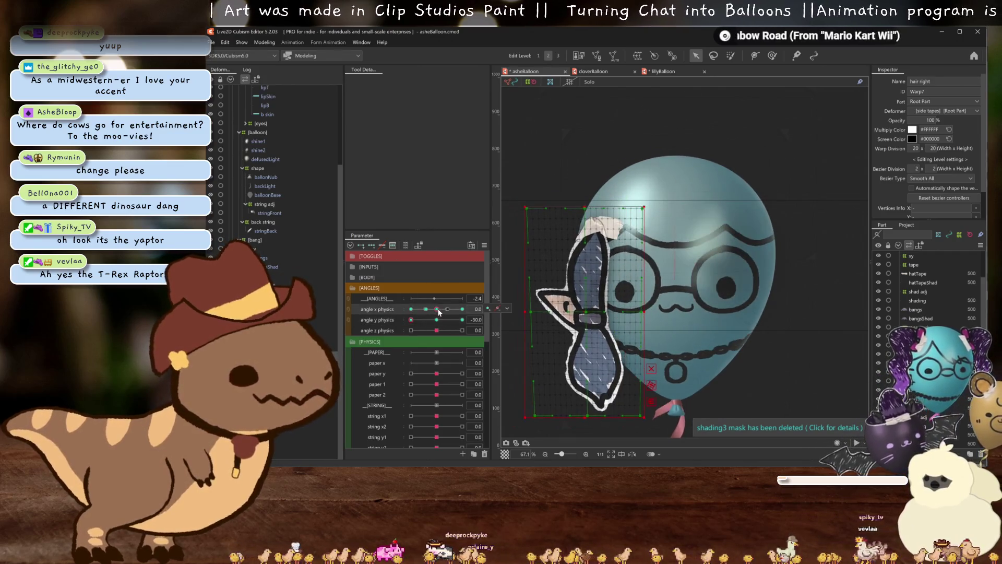
key(ctrl+h)
click(411, 308)
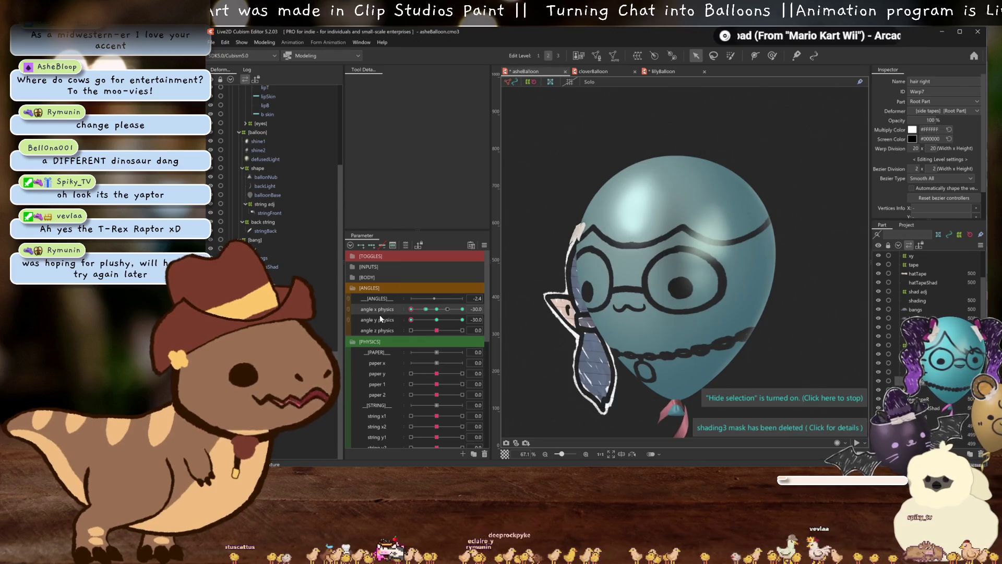
click(426, 309)
click(497, 309)
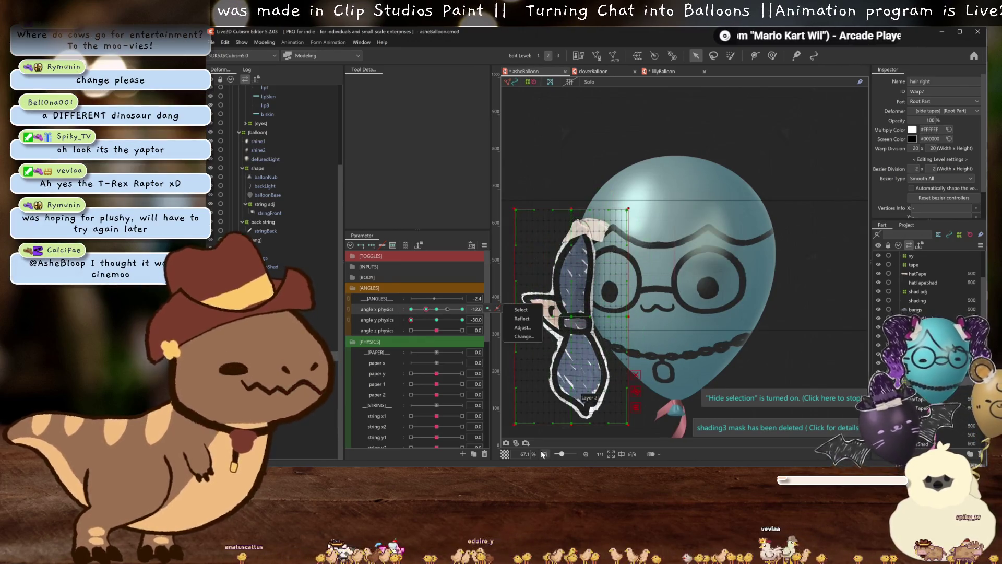
click(522, 318)
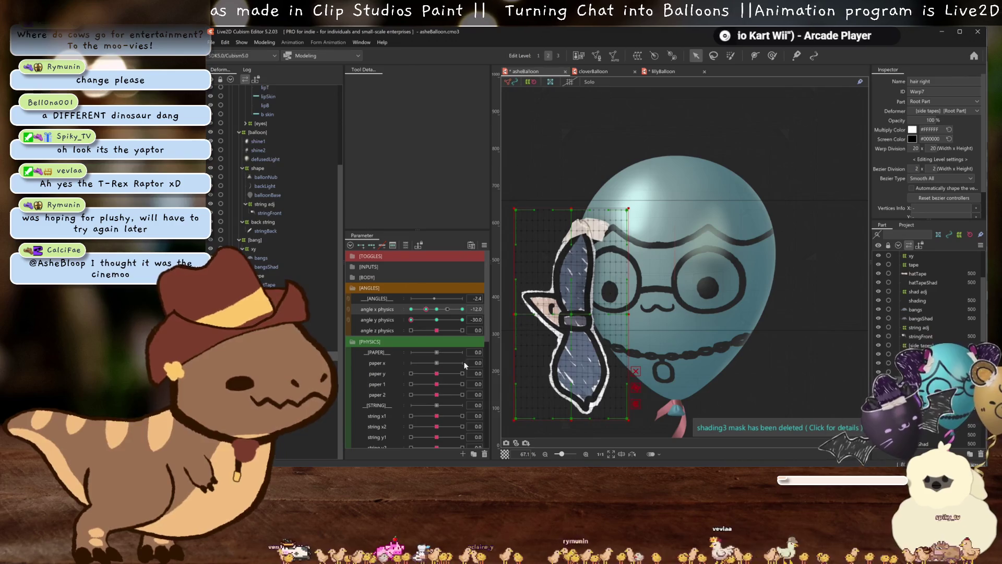
drag(437, 310, 425, 312)
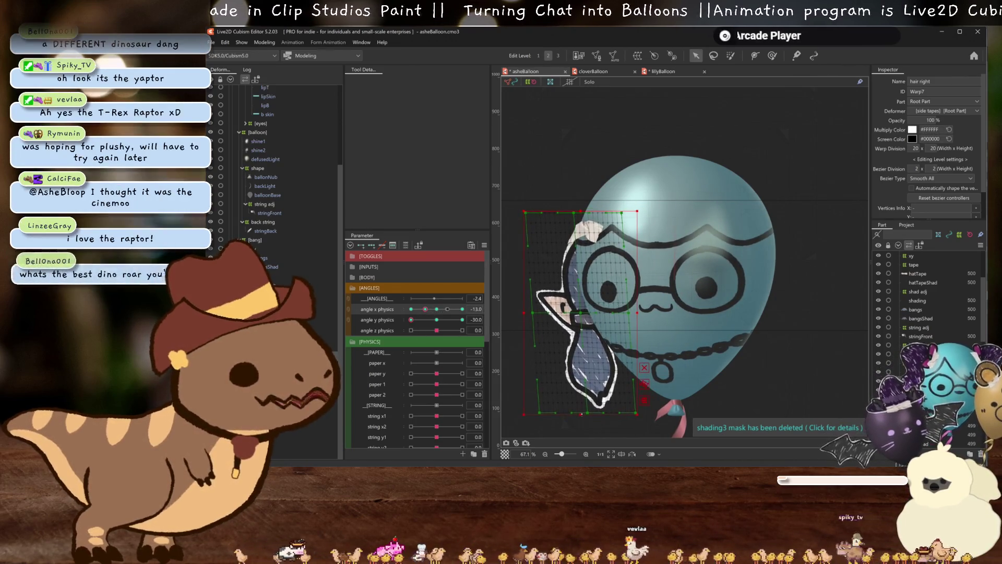
click(429, 315)
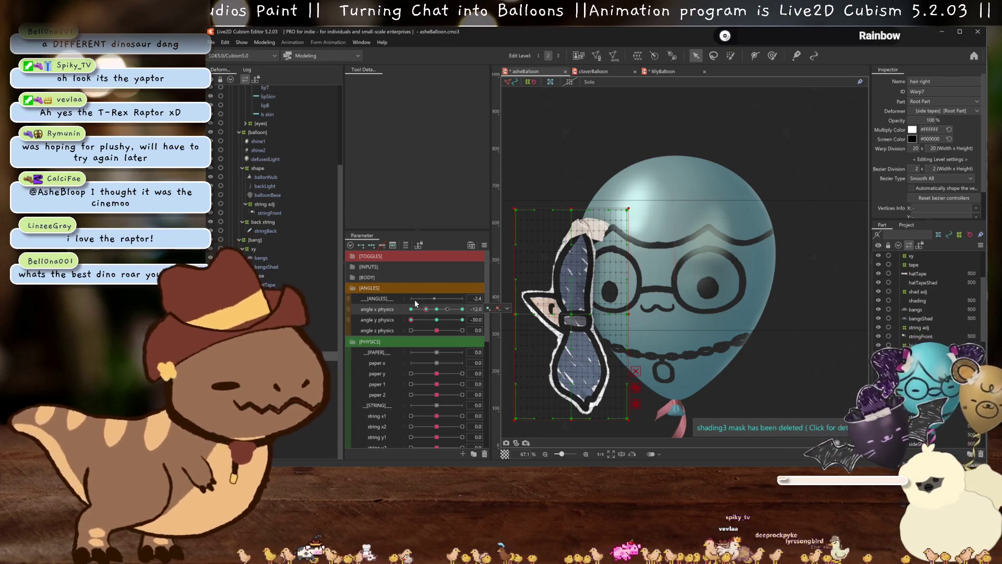
Raise the right hair warp's bottom edge at the -30 angle x key
mouse_move(424, 307)
mouse_down()
mouse_move(436, 313)
mouse_move(408, 315)
mouse_up()
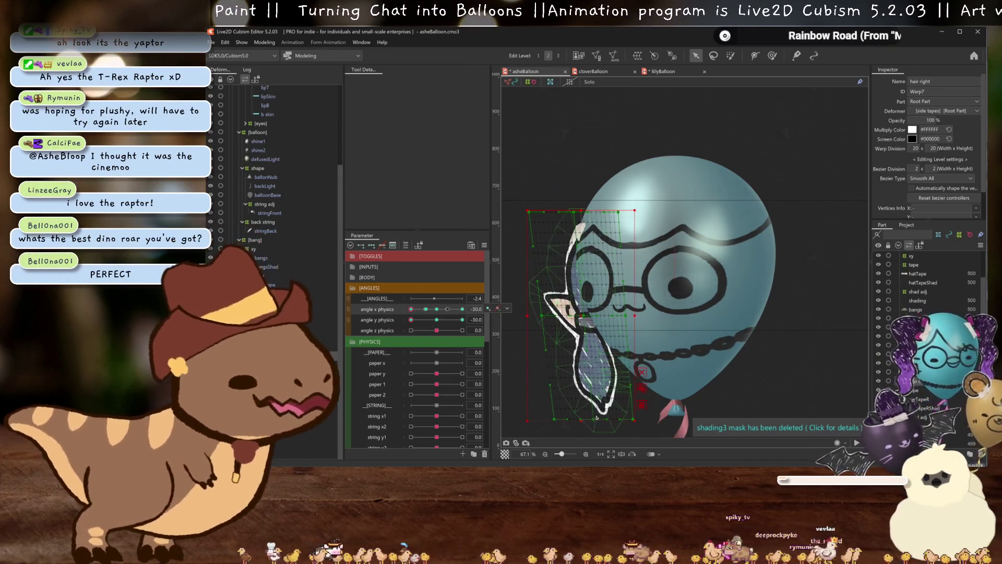
drag(580, 420, 581, 398)
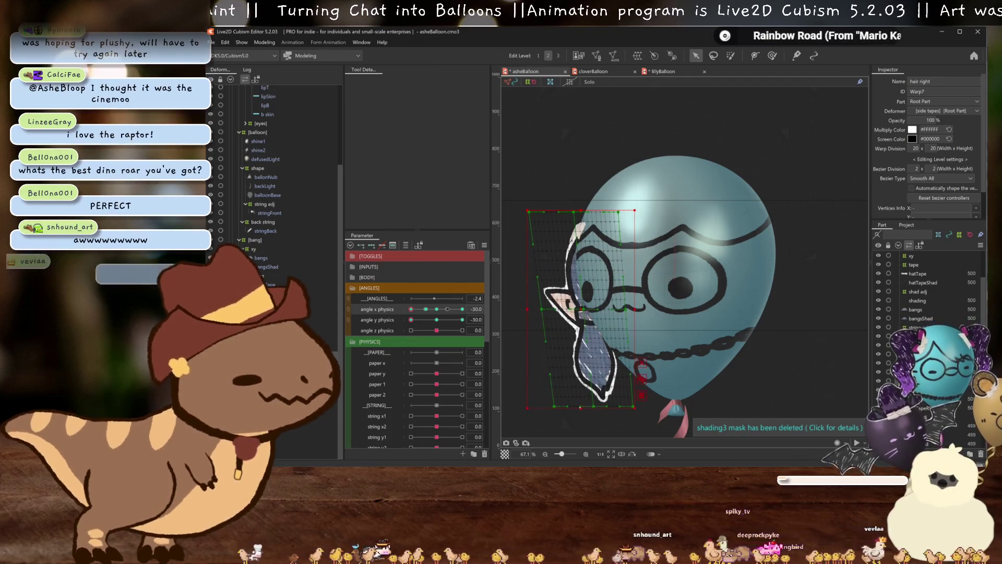
key(ctrl+h)
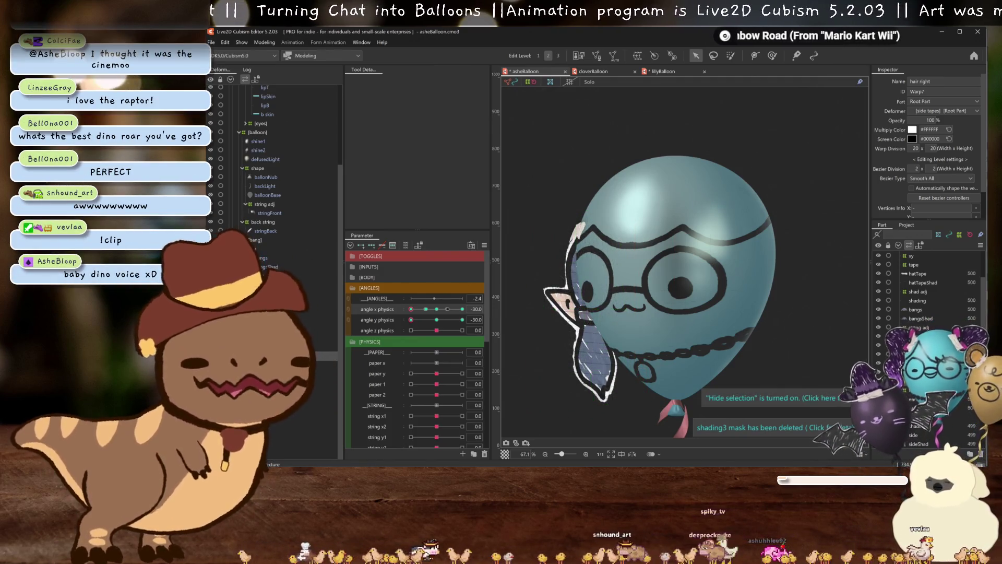
Scrub angle x and angle y physics to preview the hair during the head turn
click(437, 312)
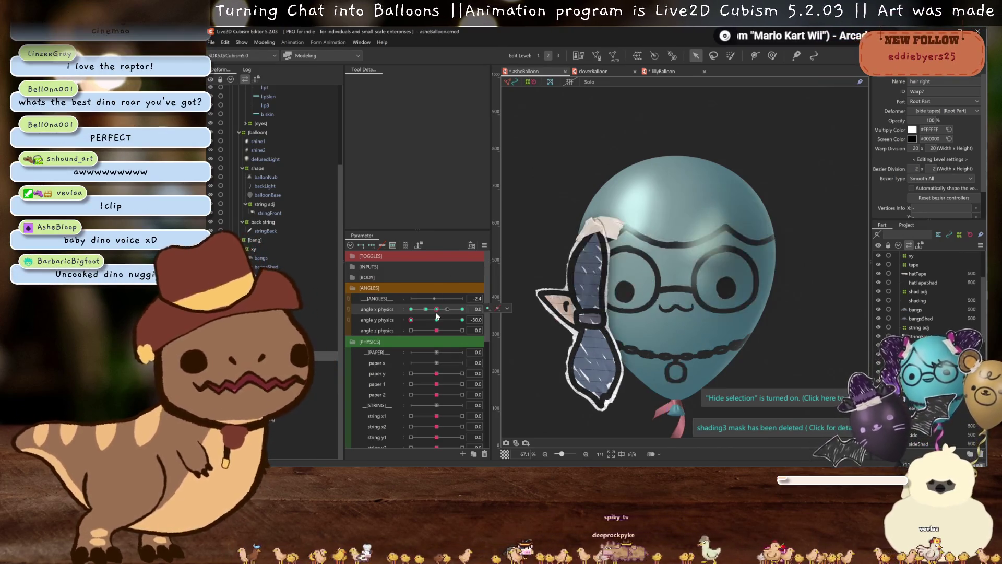
mouse_move(437, 312)
mouse_down()
mouse_move(422, 320)
mouse_move(452, 319)
mouse_move(395, 319)
mouse_up()
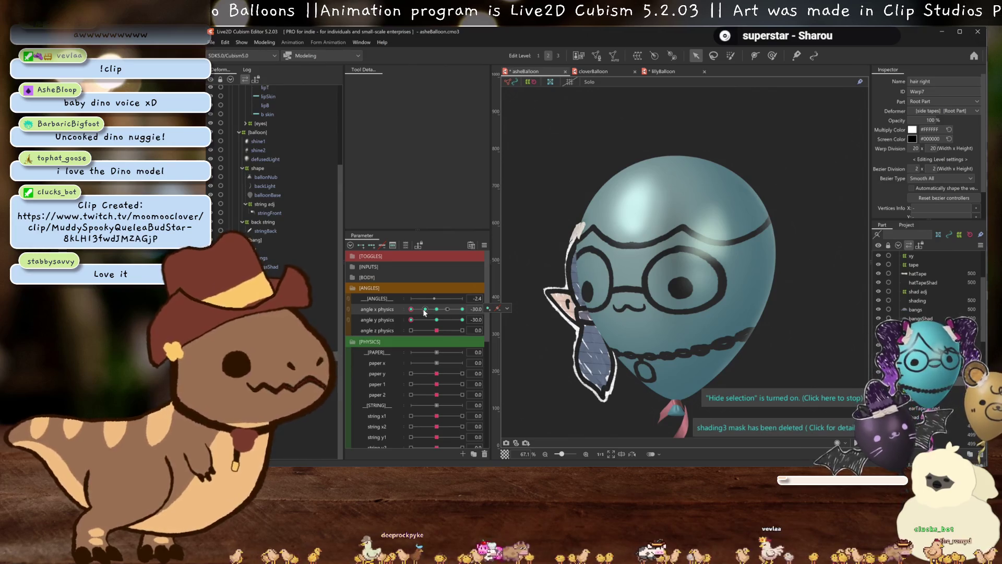
mouse_move(439, 311)
mouse_down()
mouse_move(449, 311)
mouse_move(412, 313)
mouse_move(463, 324)
mouse_move(412, 327)
mouse_move(438, 312)
mouse_up()
click(436, 320)
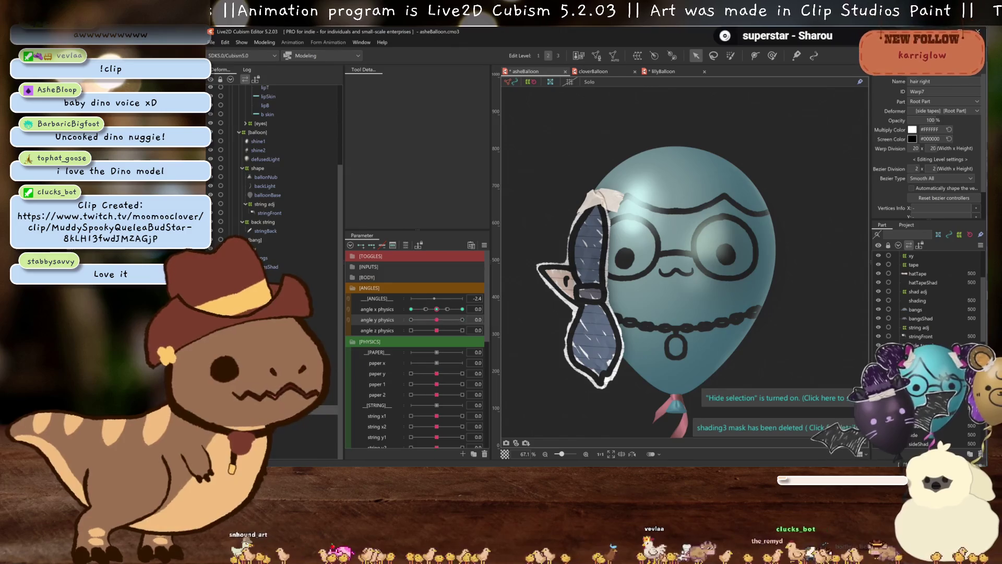
click(429, 311)
mouse_move(430, 316)
mouse_down()
mouse_move(401, 316)
mouse_move(449, 310)
mouse_move(410, 320)
mouse_up()
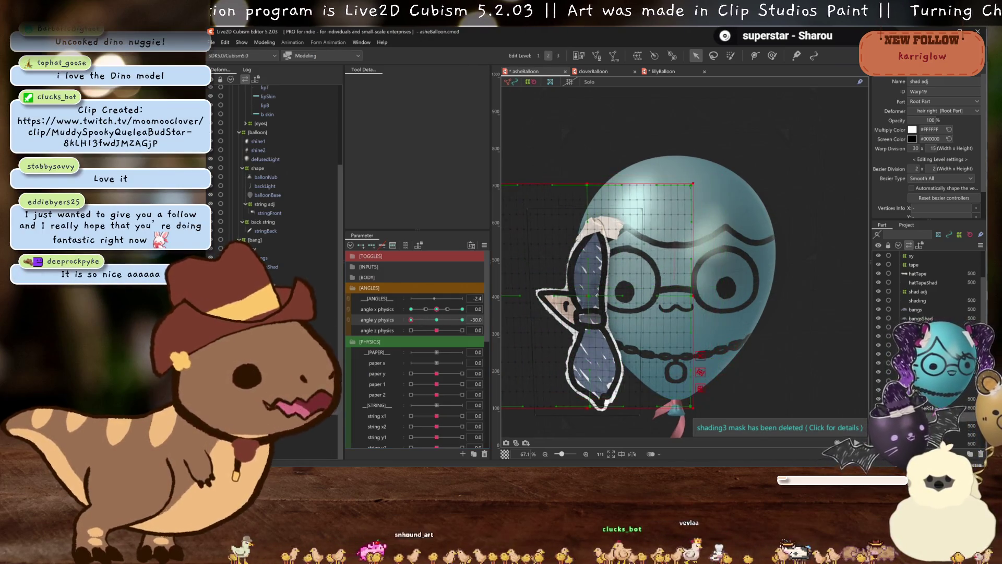
Shift the shad adj warp grid lower at the opposite angle y physics extreme
mouse_move(411, 319)
mouse_down()
mouse_move(436, 321)
mouse_move(411, 319)
mouse_up()
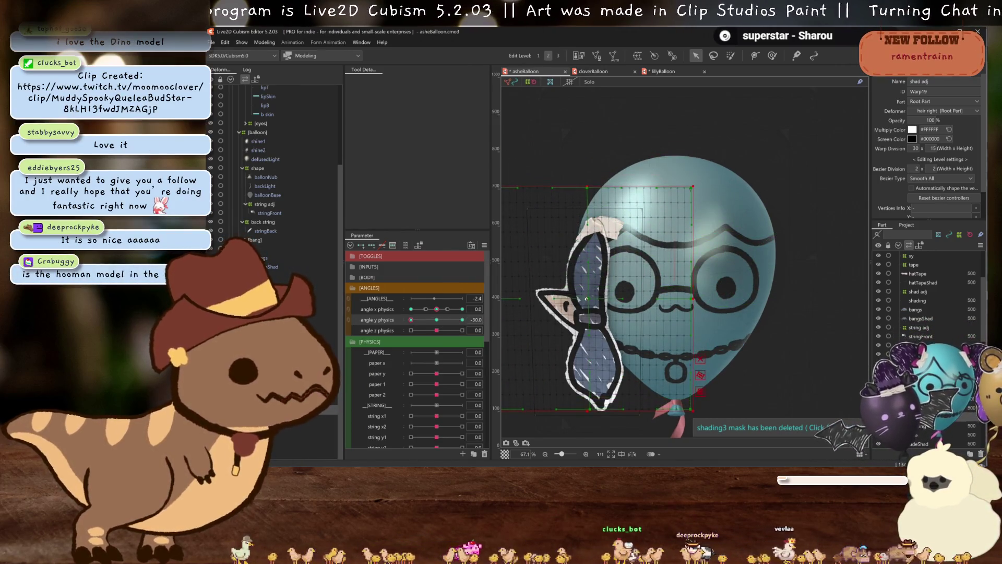
key(ctrl+h)
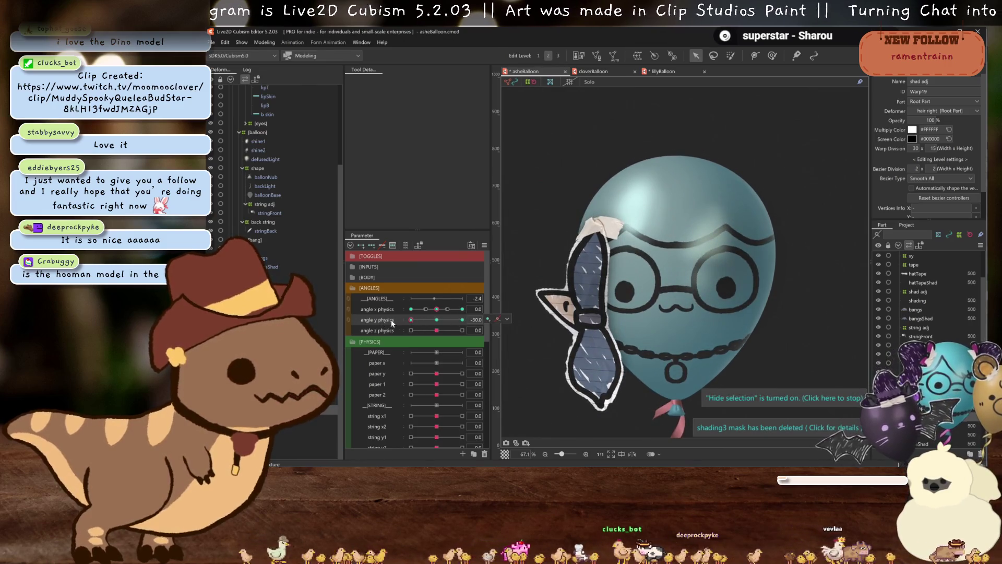
drag(411, 320, 462, 320)
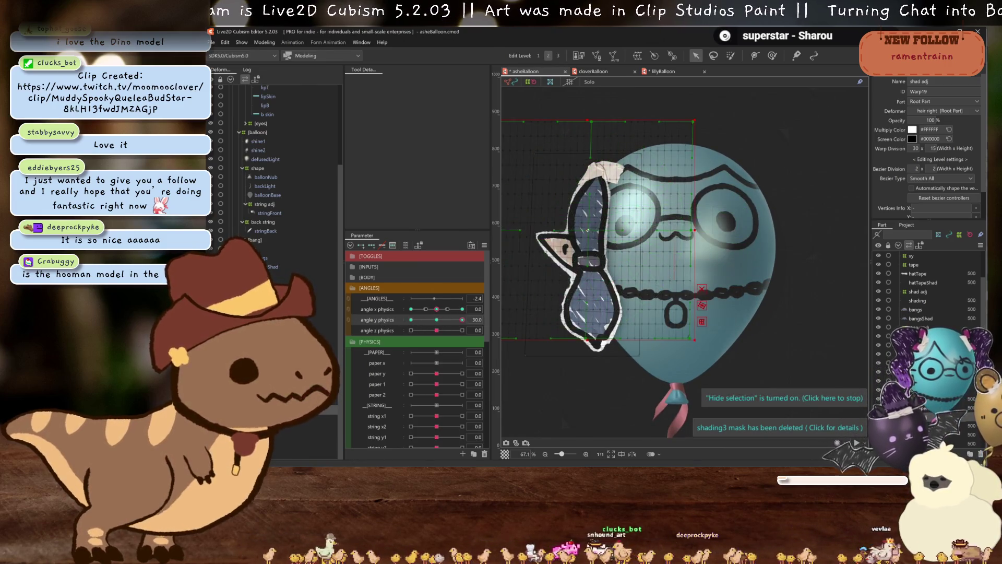
drag(588, 230, 585, 306)
key(ctrl+h)
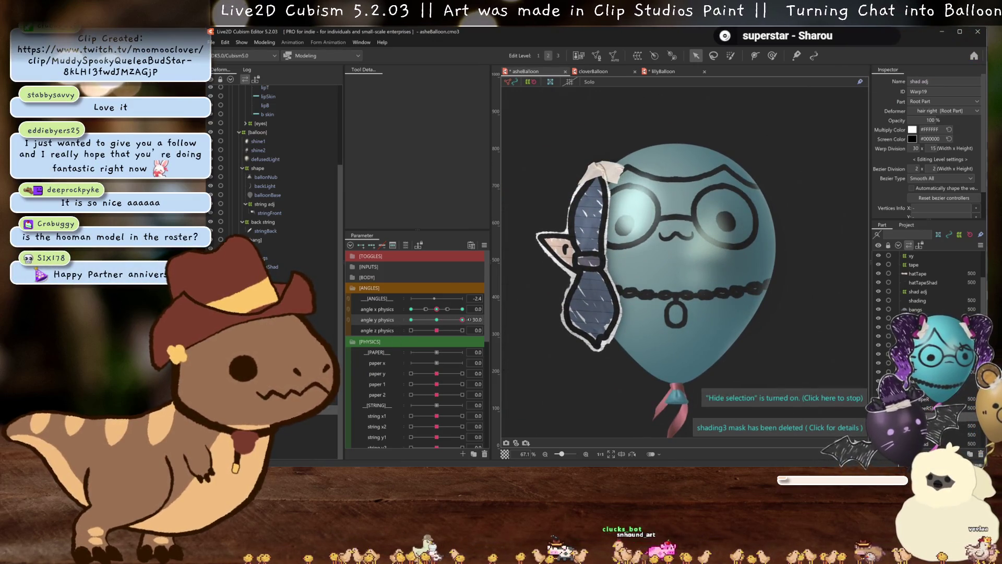
Tilt the balloon to both angle y physics extremes, including 30, then return it to 0
drag(462, 320, 375, 321)
click(438, 320)
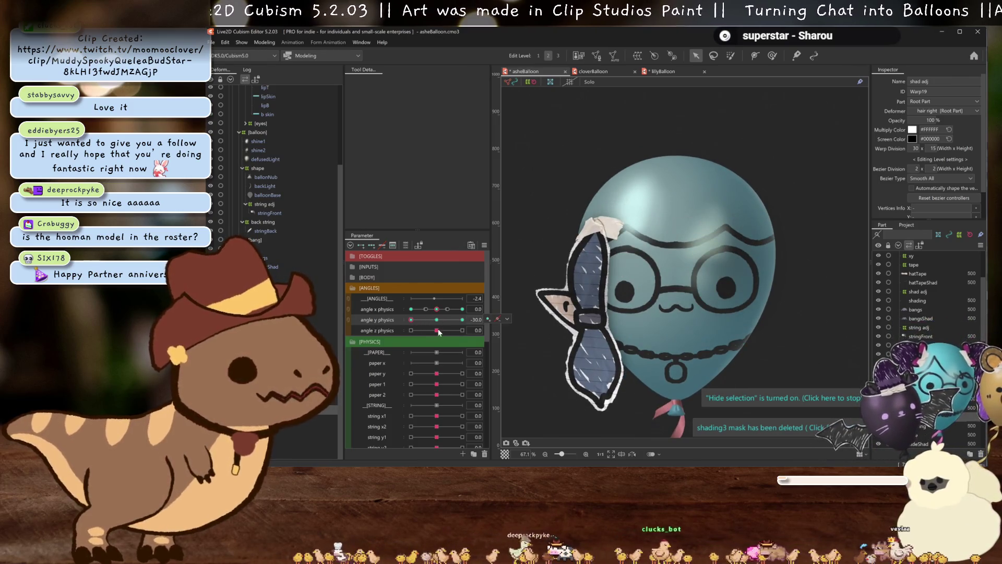
drag(437, 320, 488, 320)
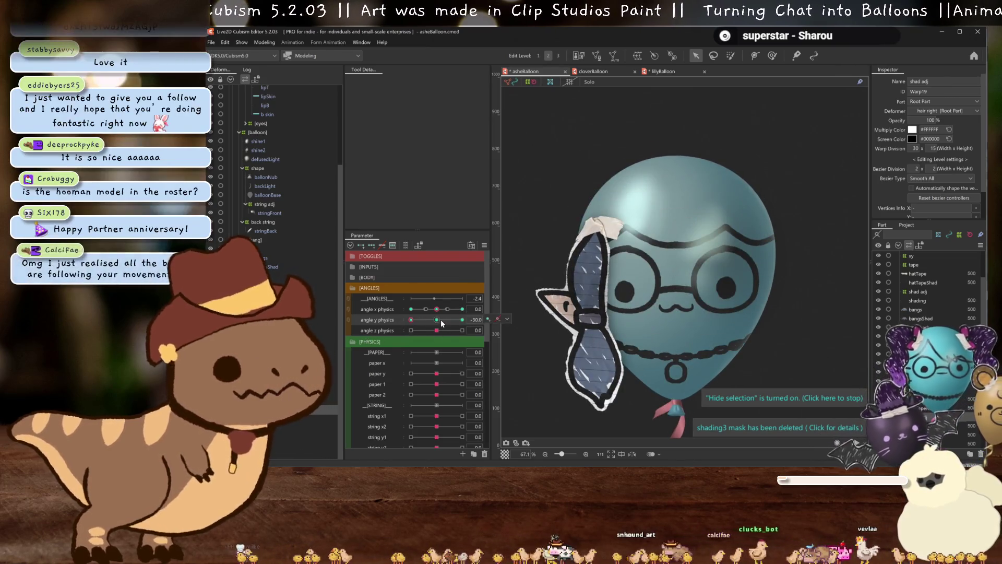
click(440, 320)
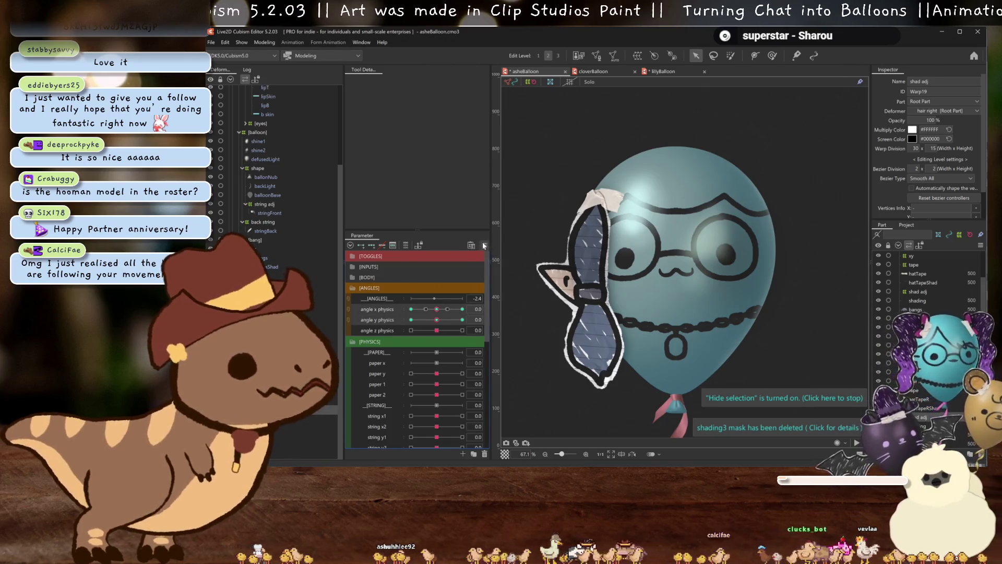
Synthesize corner keyforms for angle x physics and angle y physics
click(485, 244)
click(525, 302)
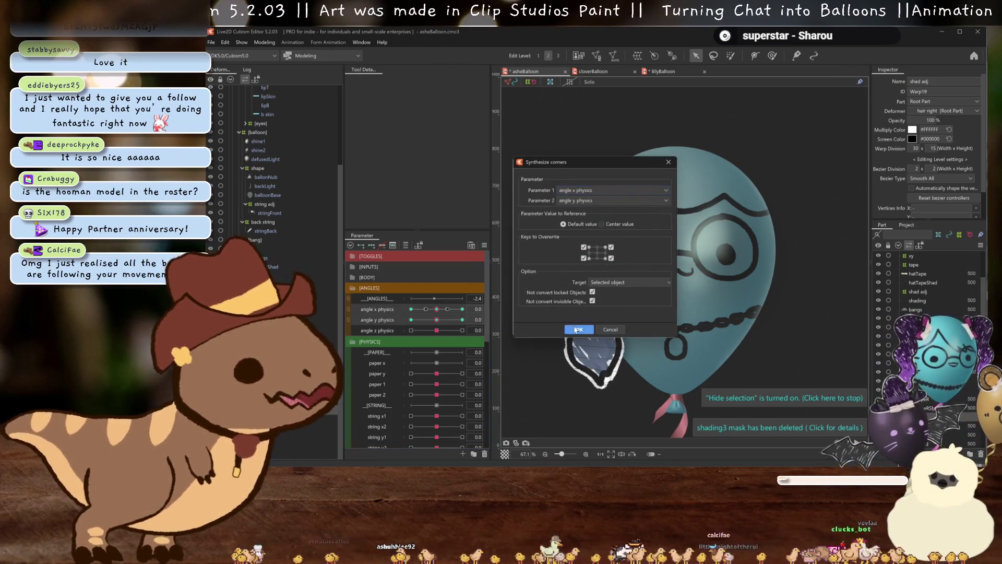
click(578, 327)
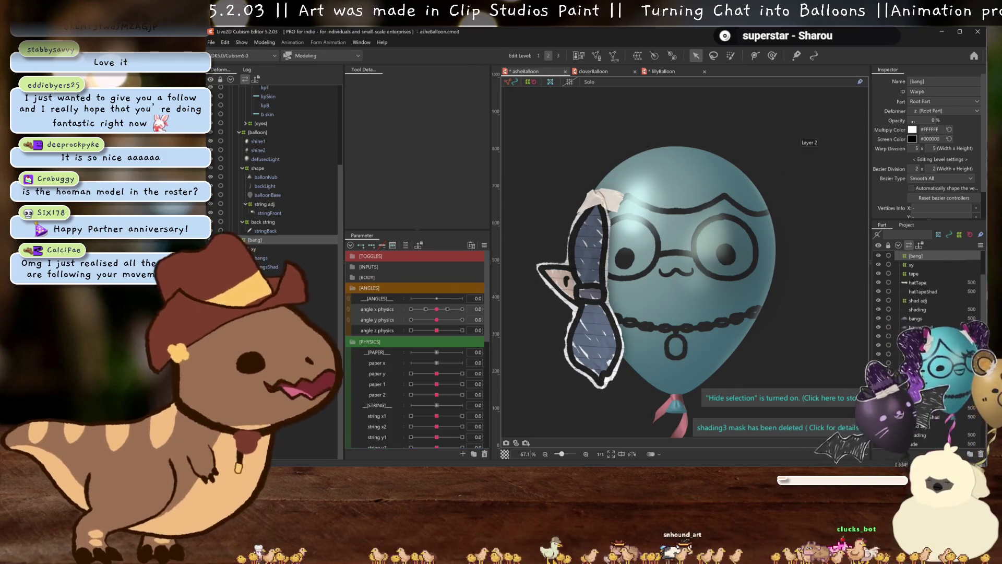
Select the [bang] deformer and save the balloon model
click(255, 239)
key(ctrl+s)
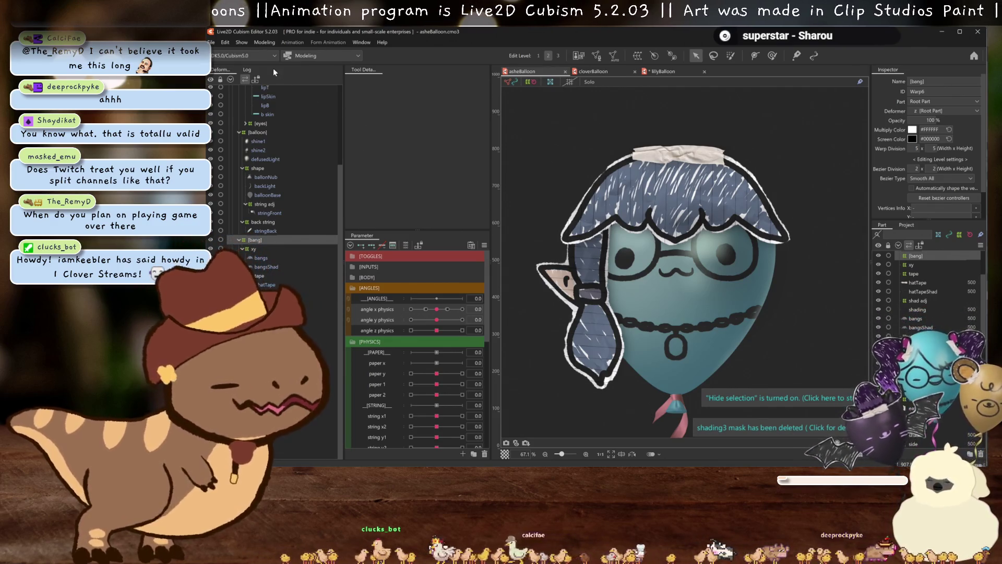
click(263, 42)
click(324, 223)
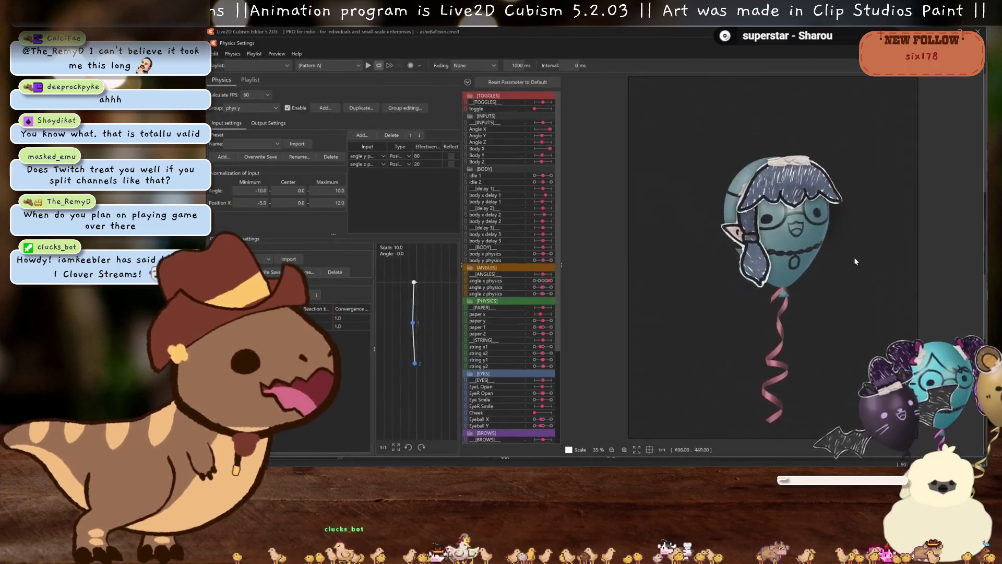
scroll(830, 254, up, 3)
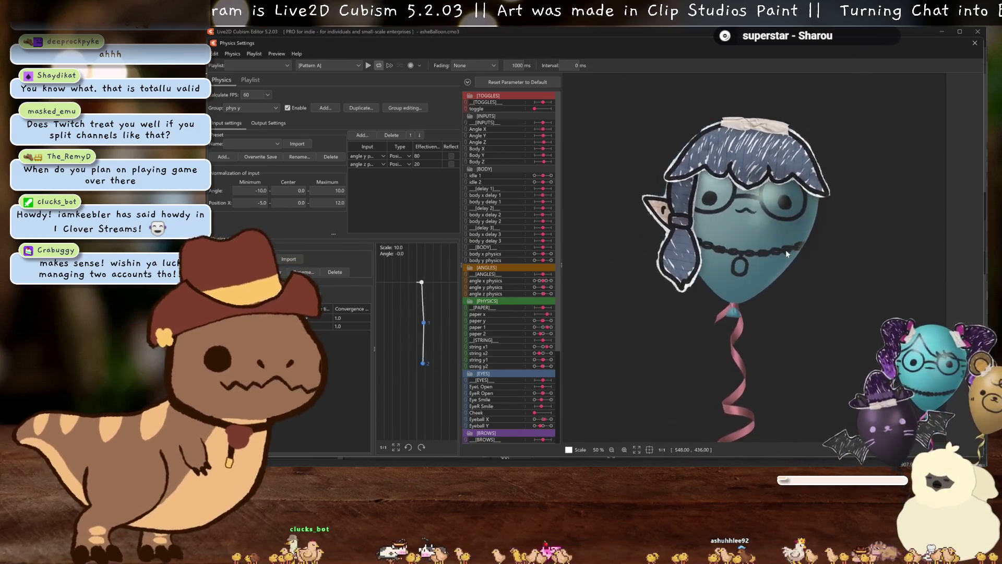
drag(782, 258, 814, 239)
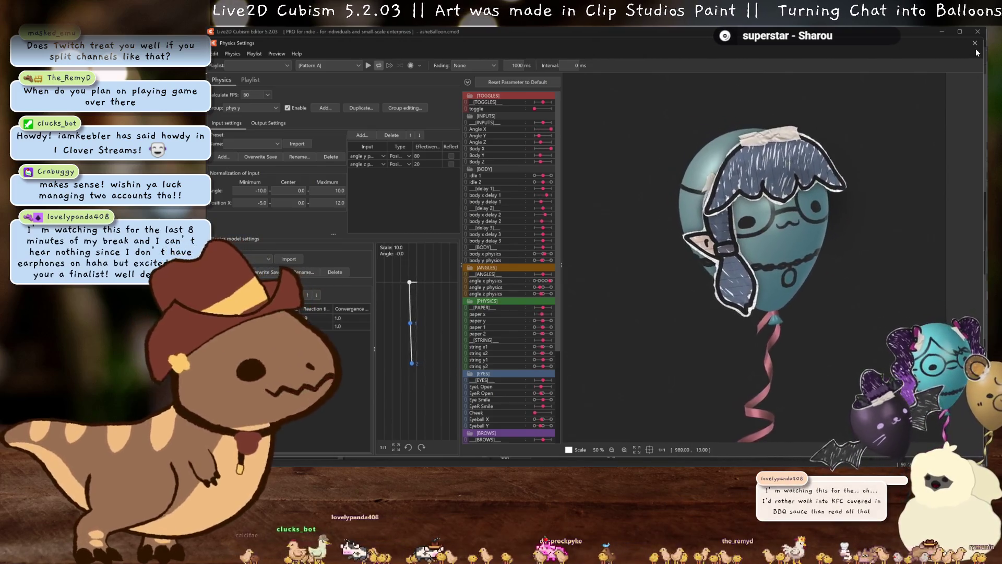
key(Escape)
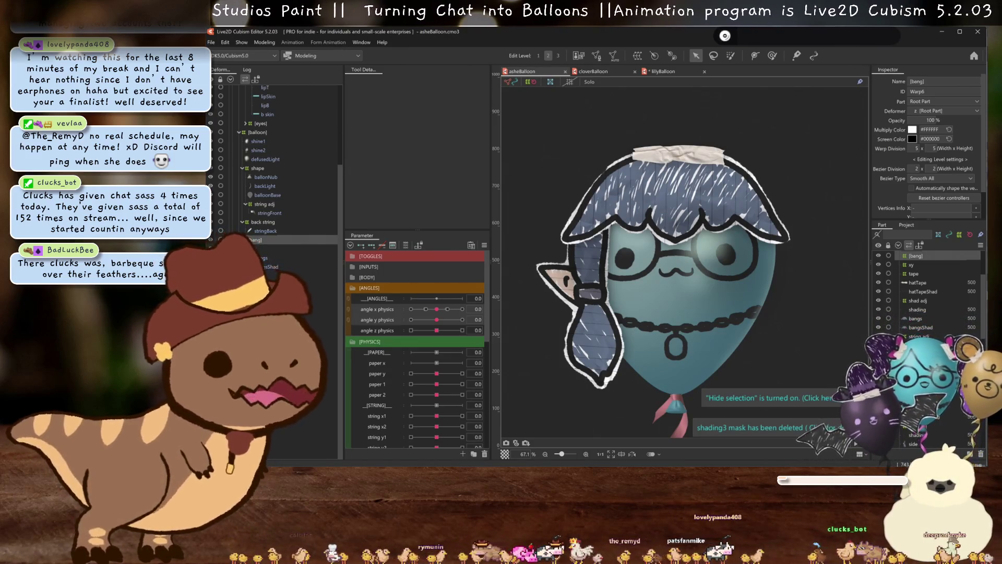
click(281, 328)
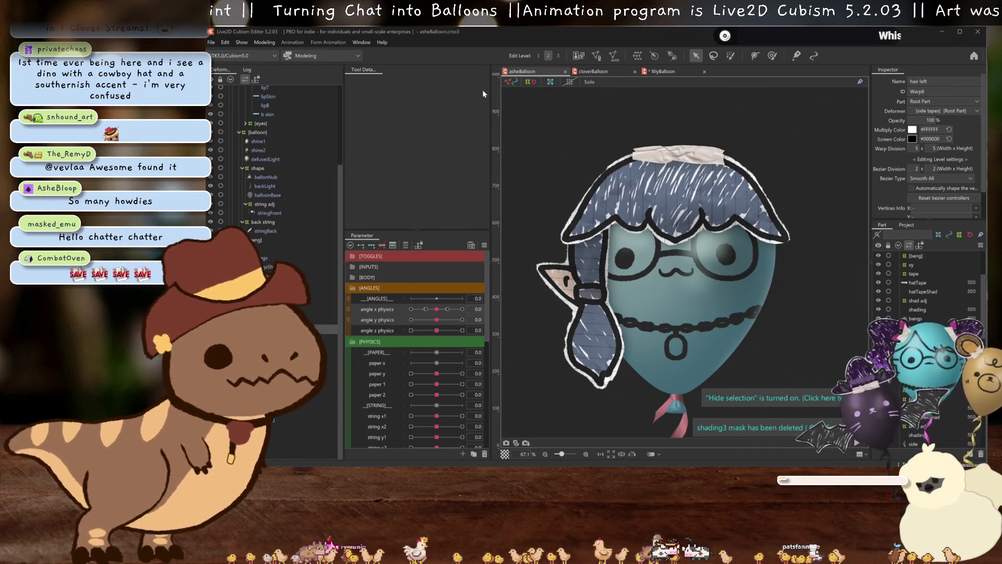
Save the model, select the hair right deformer, and jump paper x to its 30 key
key(ctrl+s)
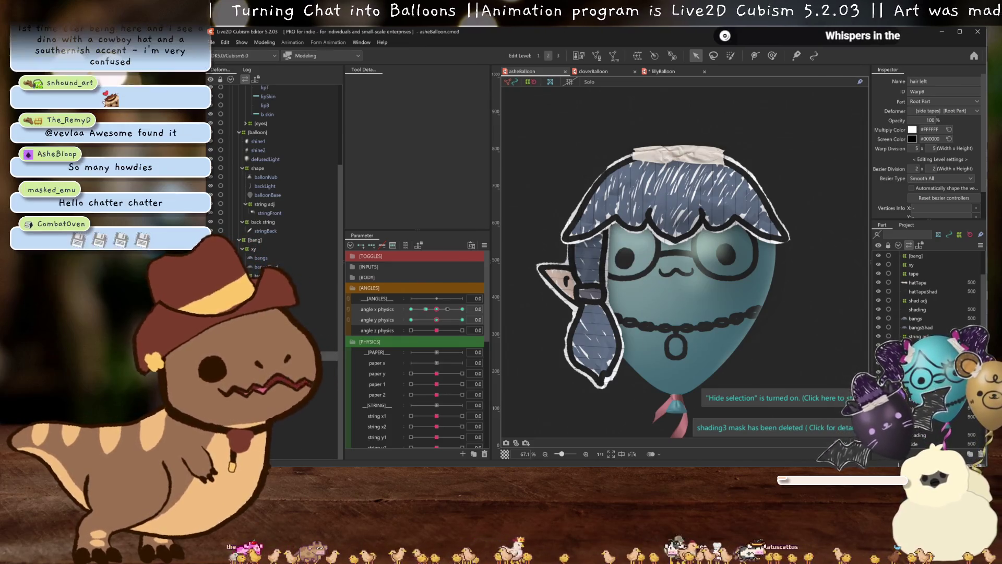
click(674, 270)
scroll(675, 270, down, 3)
scroll(674, 269, up, 2)
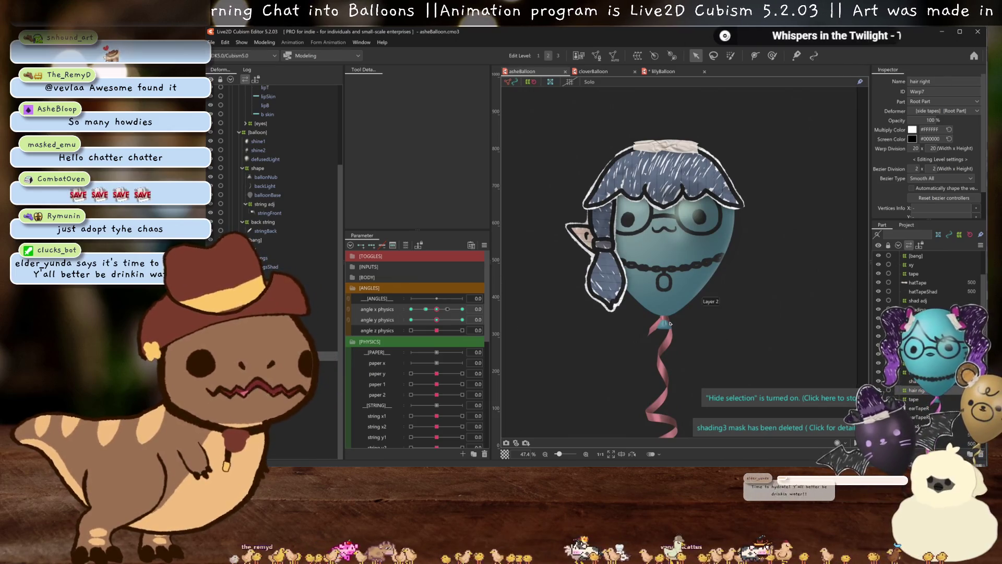
scroll(407, 376, down, 1)
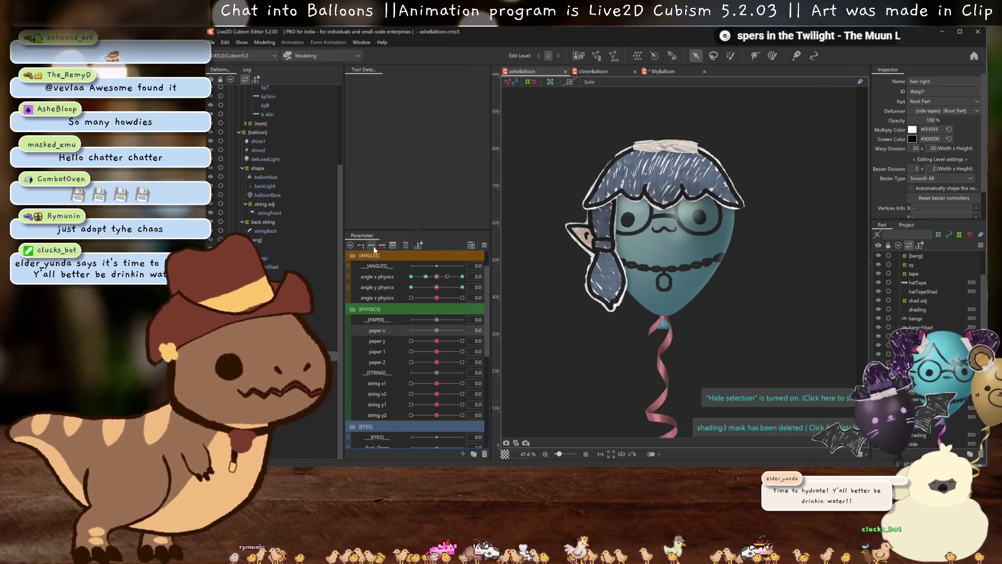
click(461, 331)
Check paper y at 30 and -30, remove the paper x keys, then select paper y and [bang]
scroll(574, 215, up, 2)
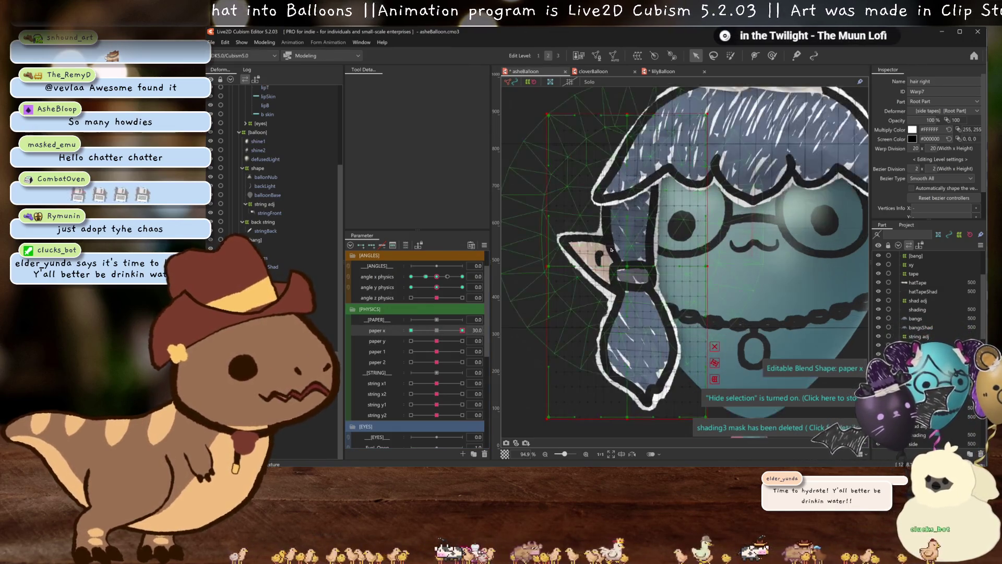
click(461, 340)
click(411, 341)
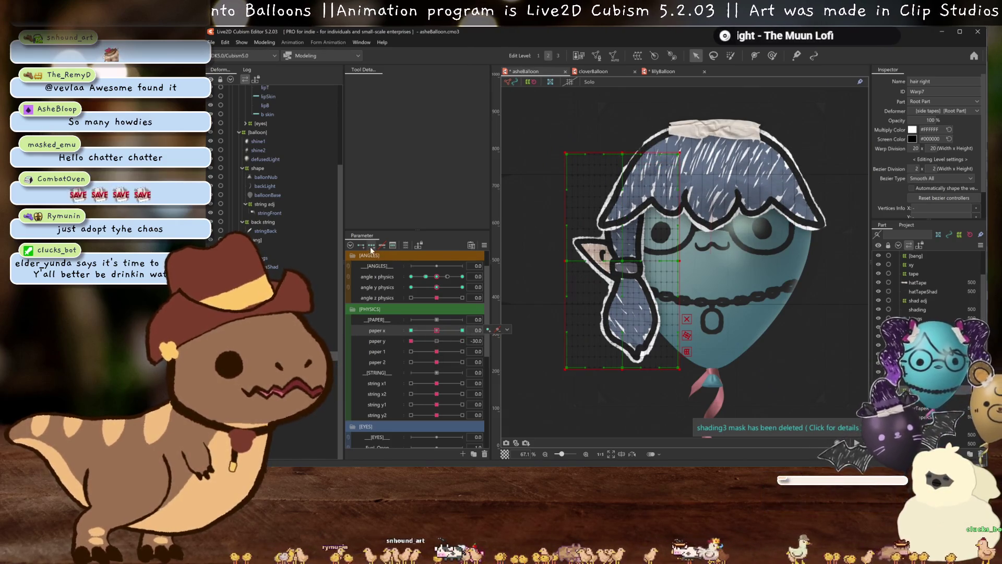
key(ctrl+z)
click(377, 340)
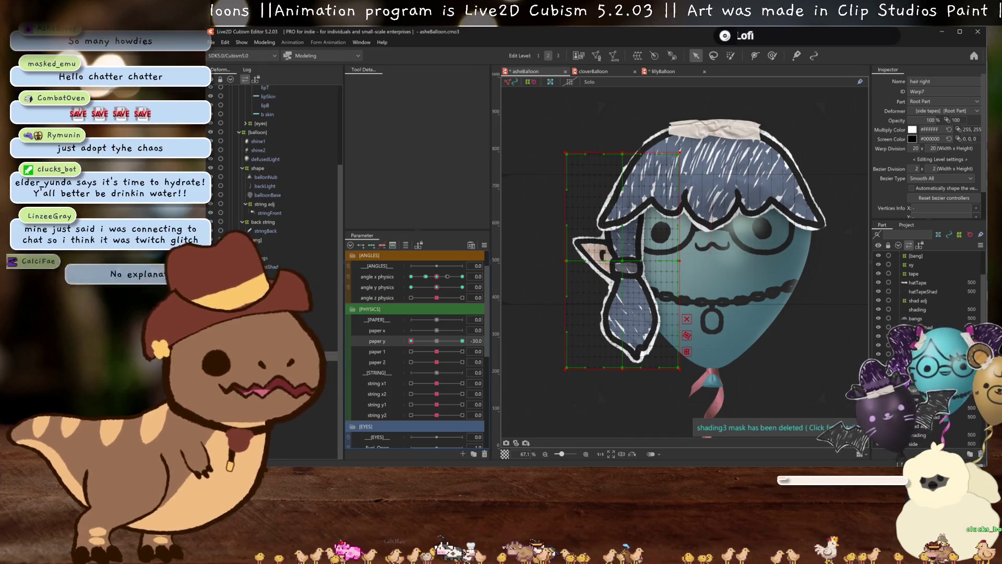
click(255, 240)
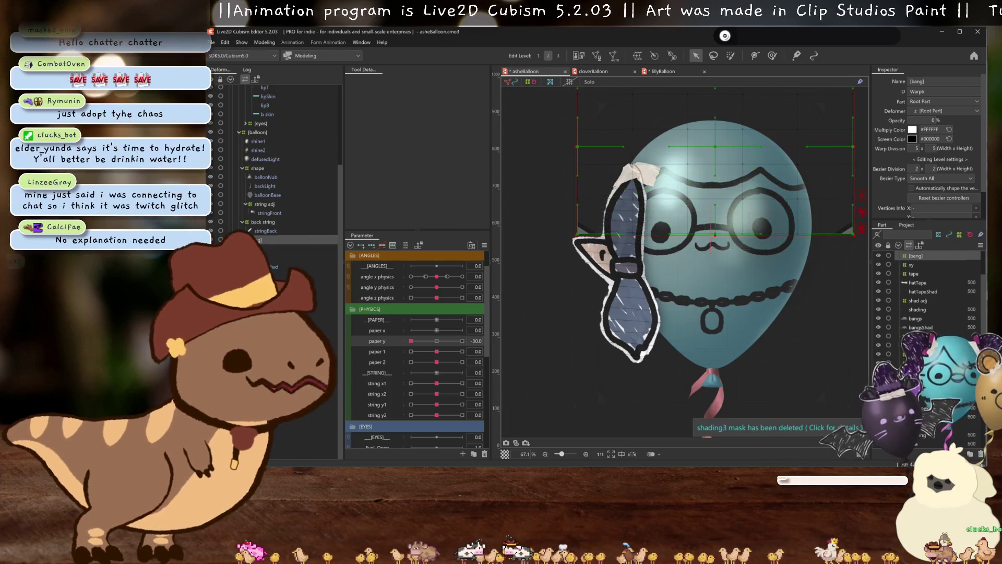
scroll(261, 208, up, 4)
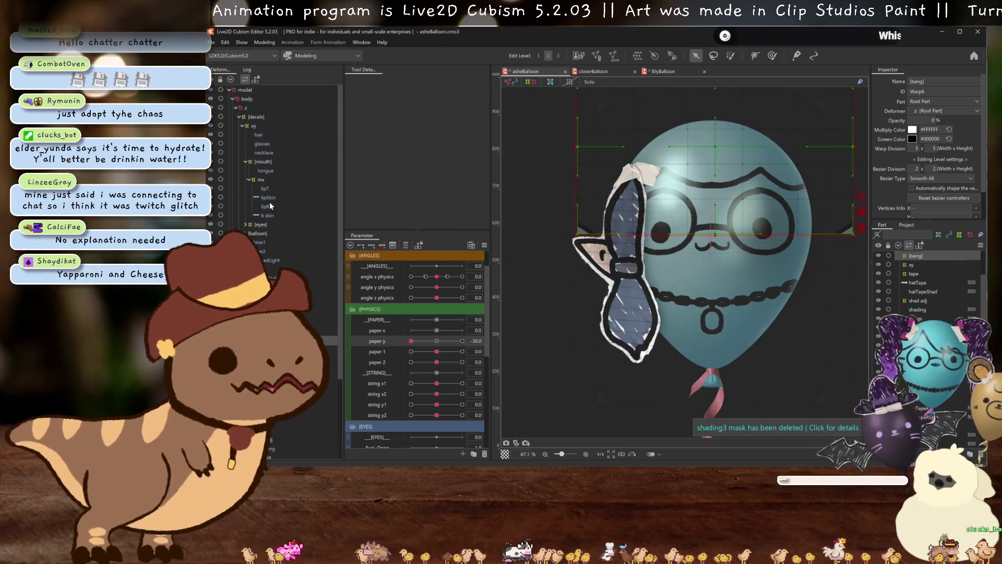
Remove the hair mesh from the xy deformer and reshape the hair right warp's middle rows
click(261, 134)
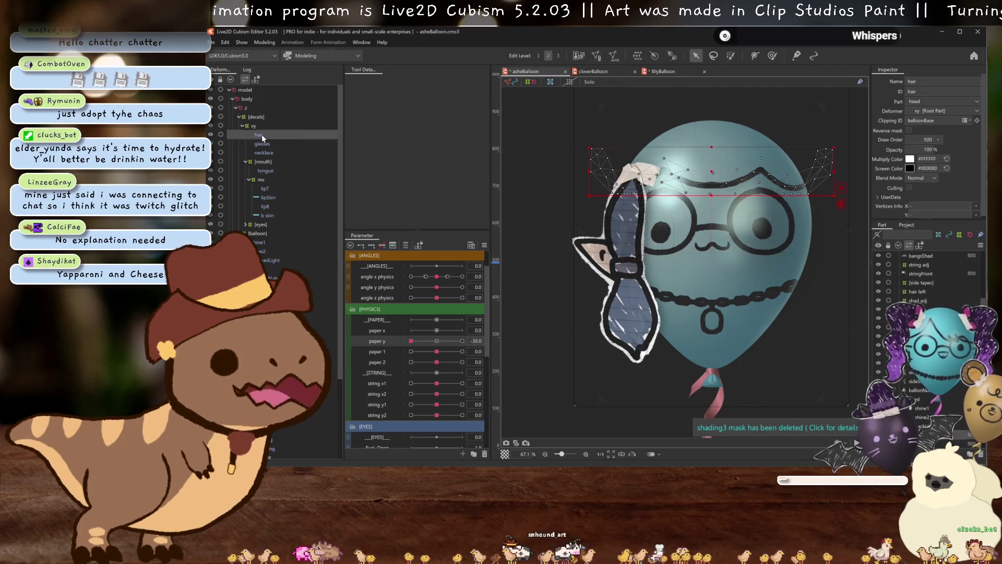
key(Delete)
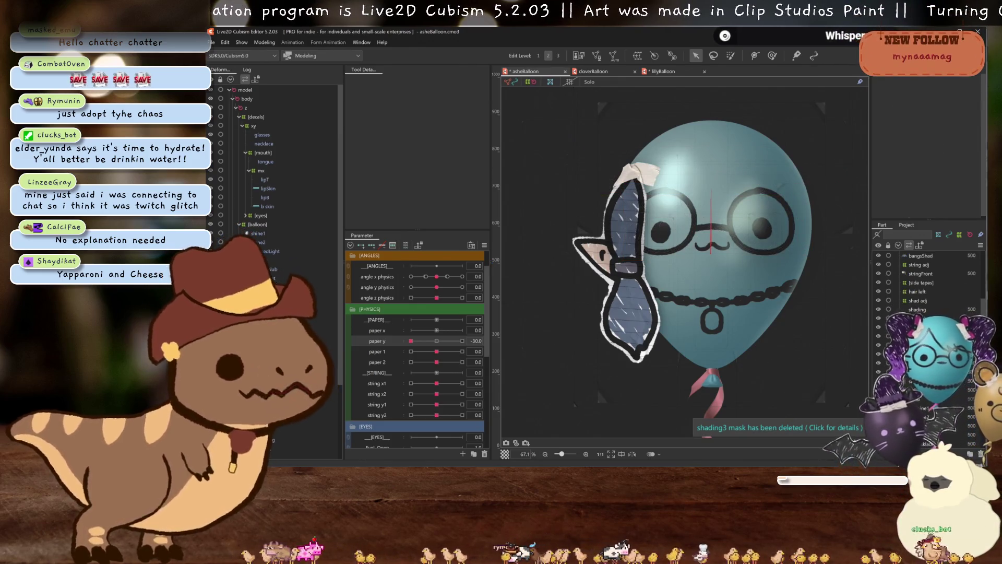
scroll(242, 222, down, 3)
click(292, 384)
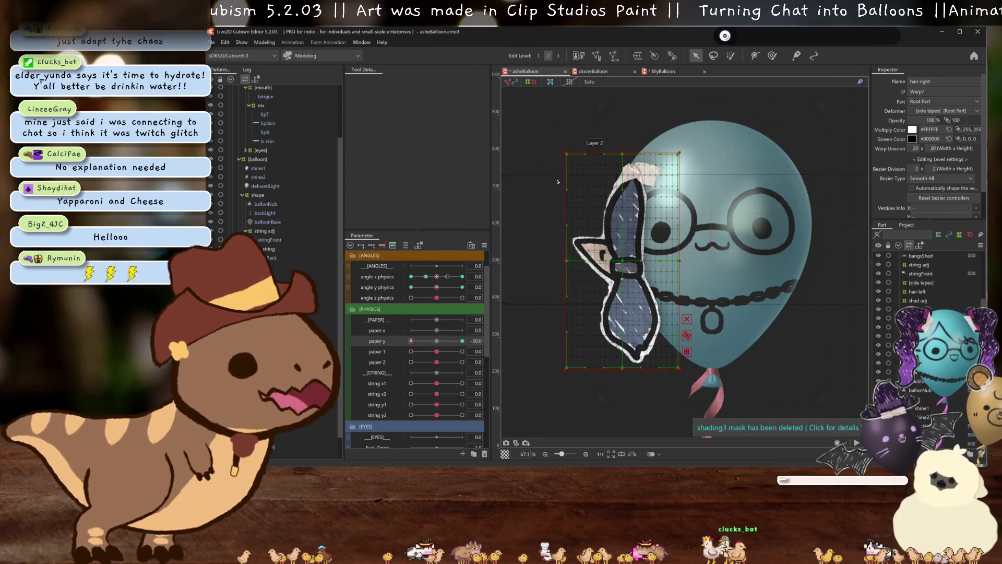
mouse_move(685, 267)
mouse_down()
mouse_move(556, 173)
mouse_move(566, 173)
mouse_up()
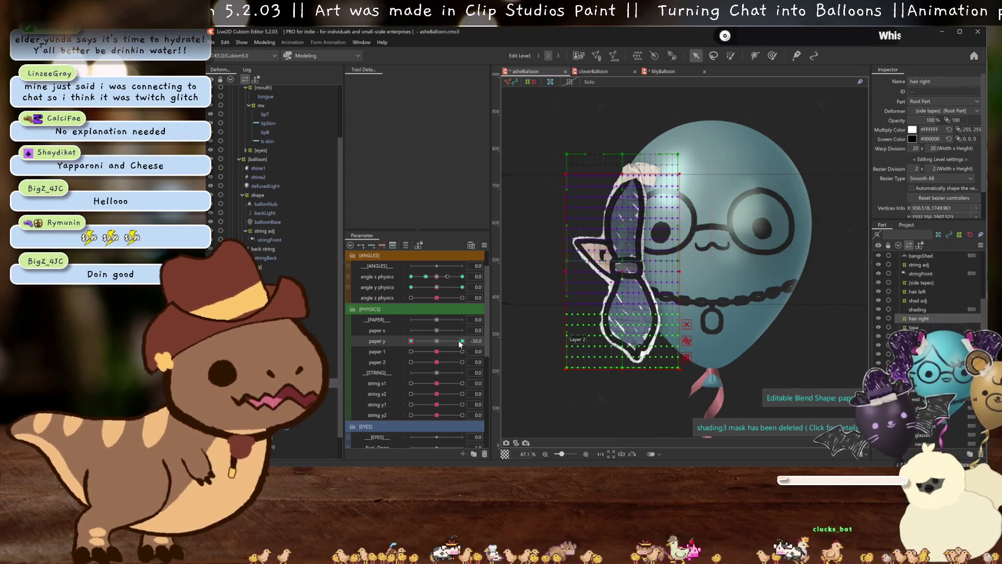
key(ctrl+z)
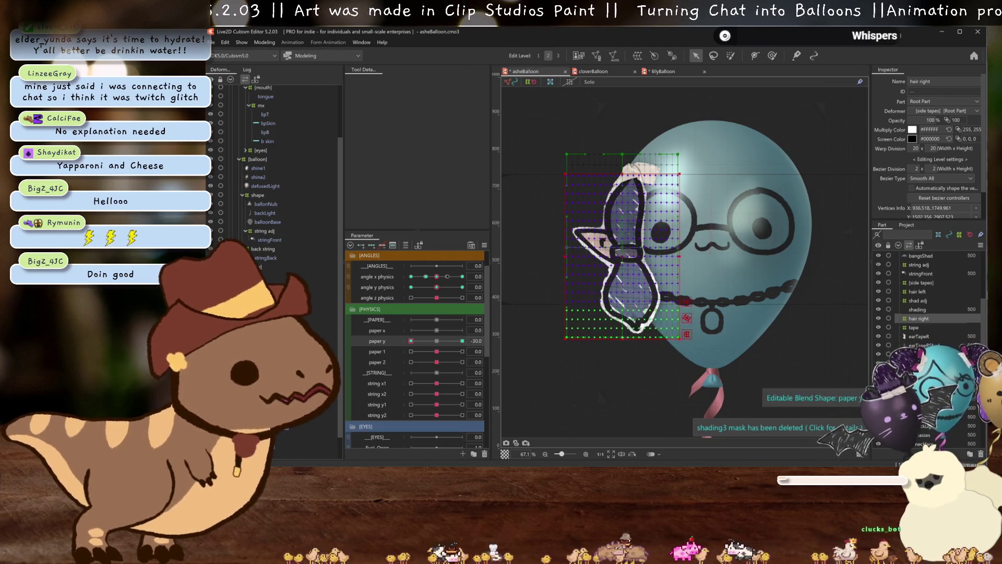
Lengthen the right hair at paper y 30, then test the sway at -30 and neutral
click(461, 340)
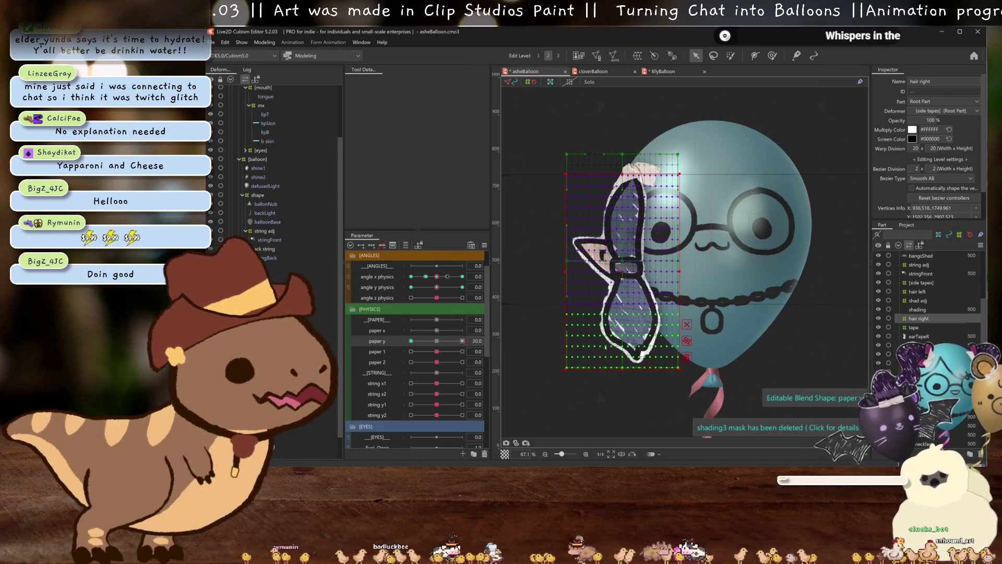
drag(622, 367, 621, 384)
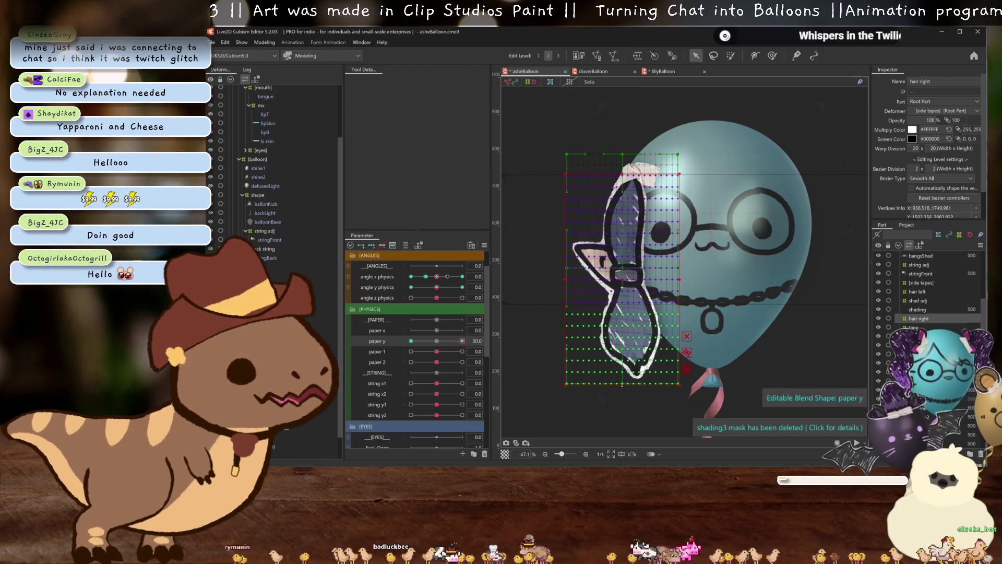
key(ctrl+h)
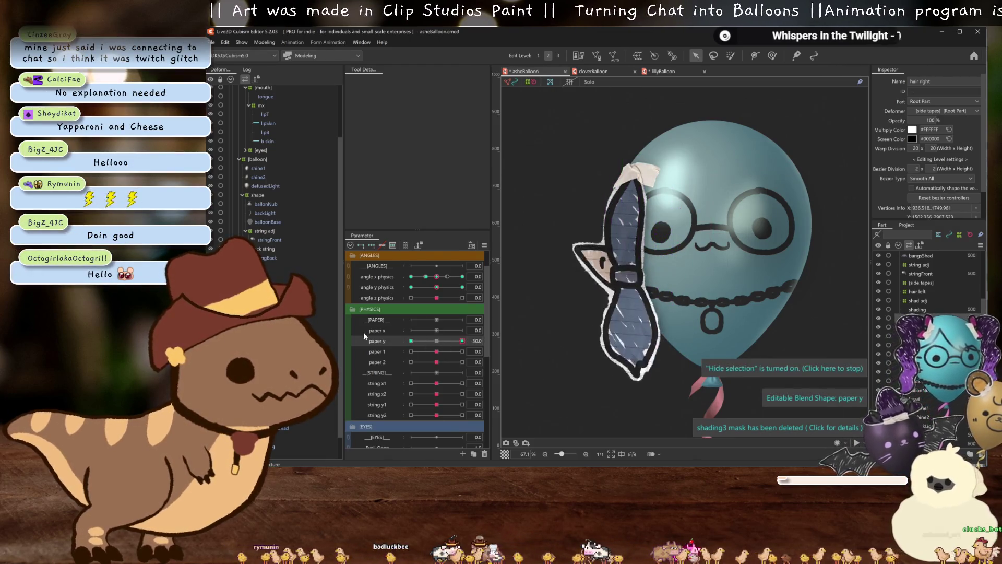
click(411, 340)
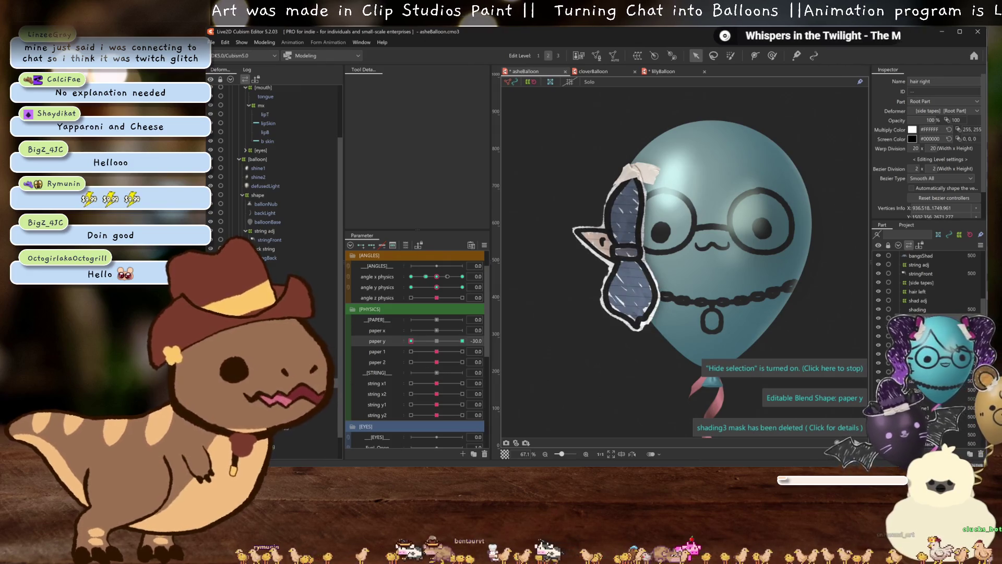
click(436, 341)
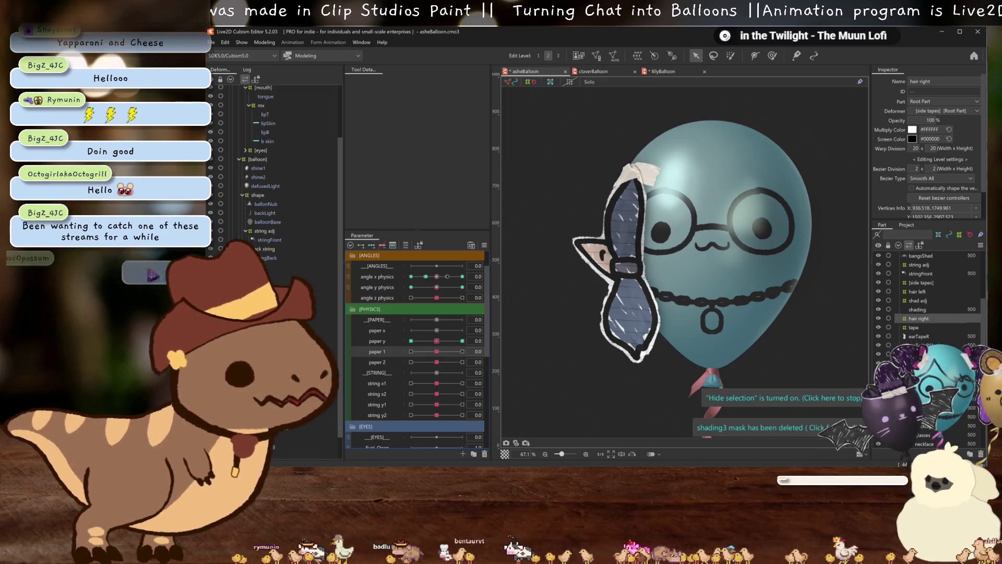
Preview the bangs, then add paper 1 keys to the right hair and select its grid at -30
click(284, 266)
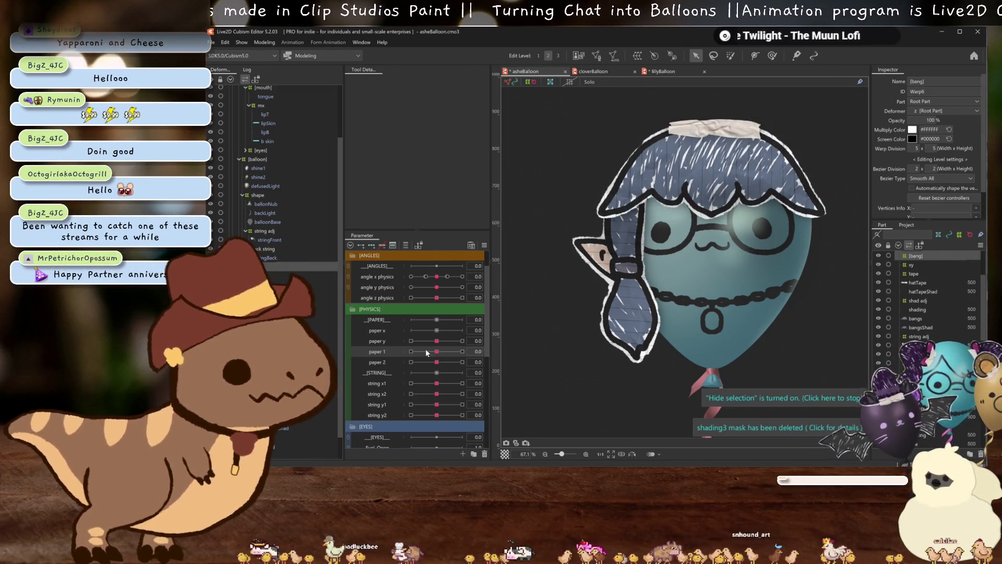
mouse_move(436, 340)
mouse_down()
mouse_move(340, 337)
mouse_move(462, 341)
mouse_move(433, 340)
mouse_up()
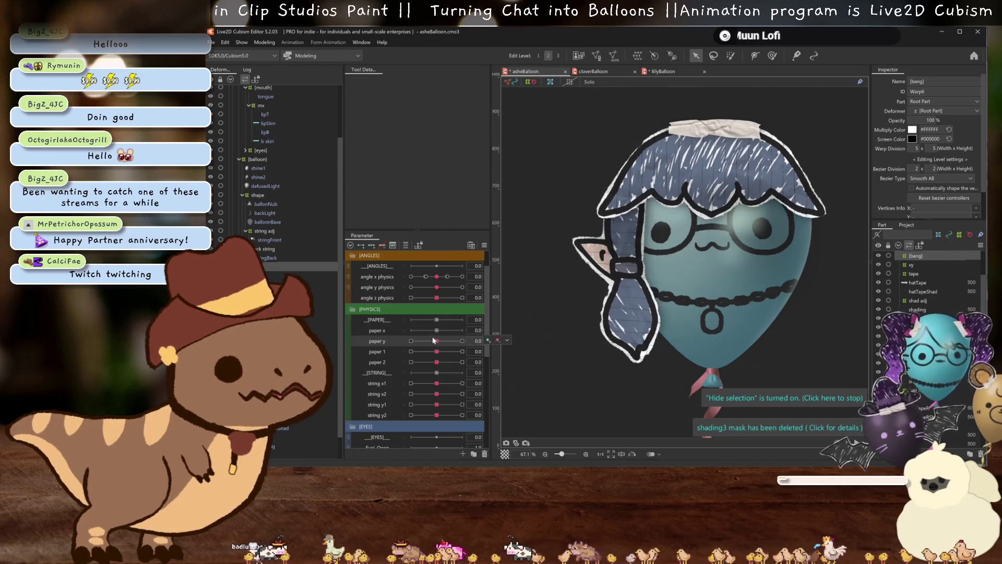
click(398, 340)
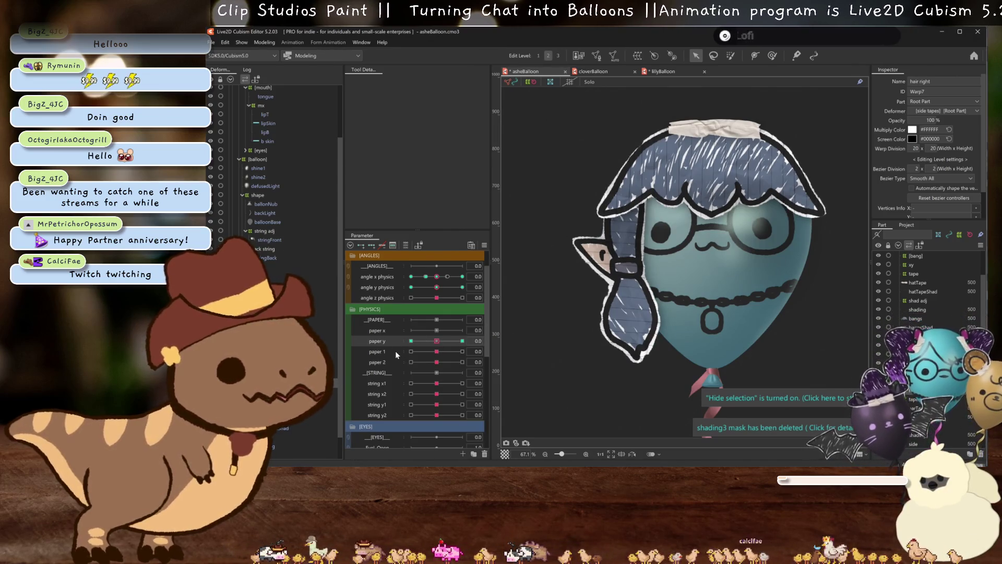
click(395, 351)
click(371, 245)
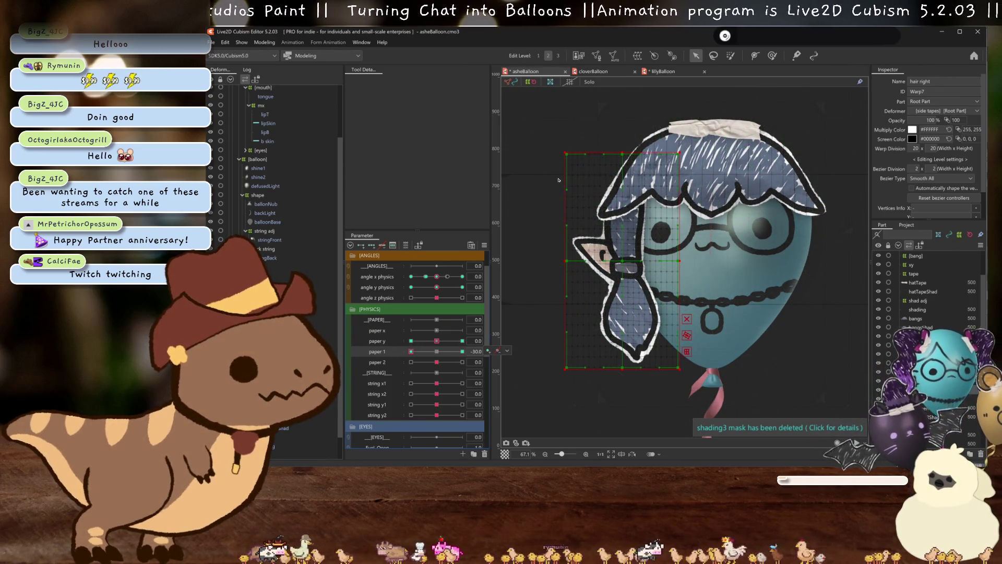
drag(558, 180, 686, 360)
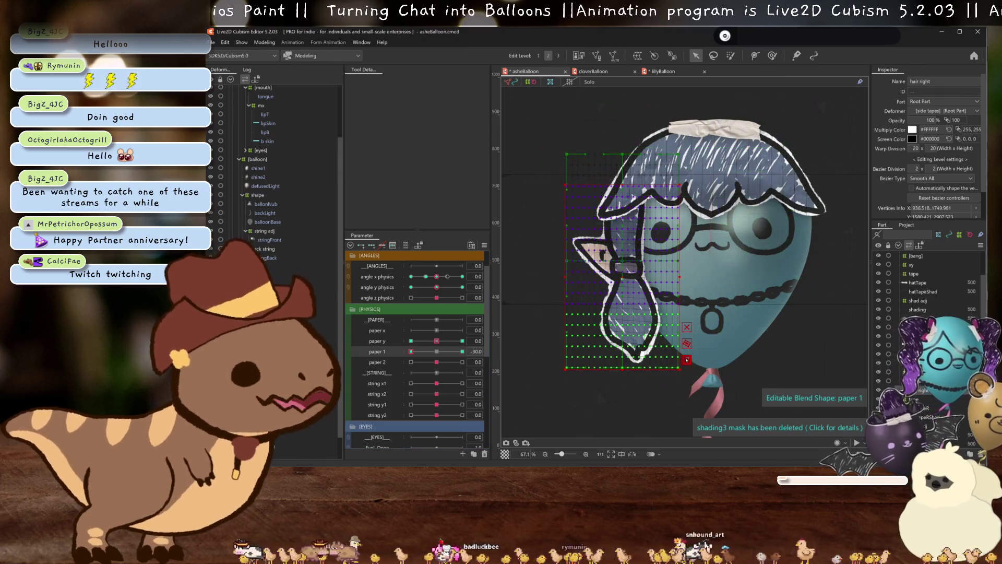
Tilt the right hair grid with a Perspective temporary deform at paper 1 -30 and commit it
click(686, 359)
click(433, 83)
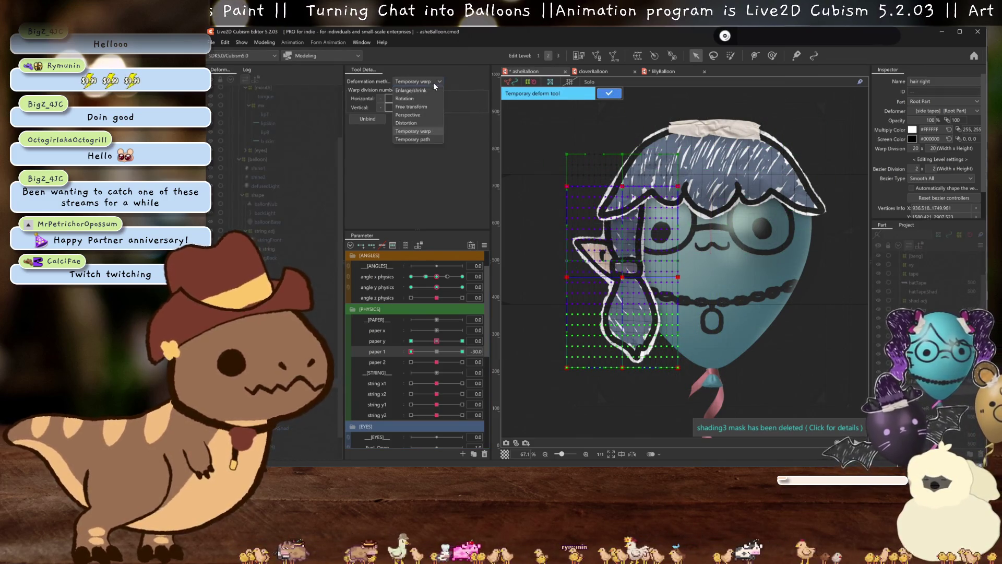
click(409, 115)
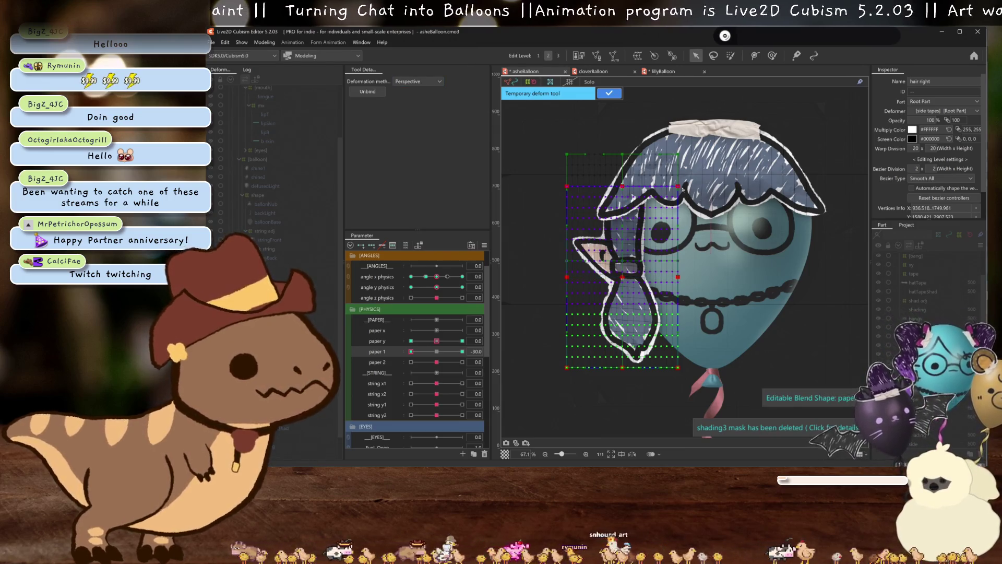
drag(682, 188, 682, 183)
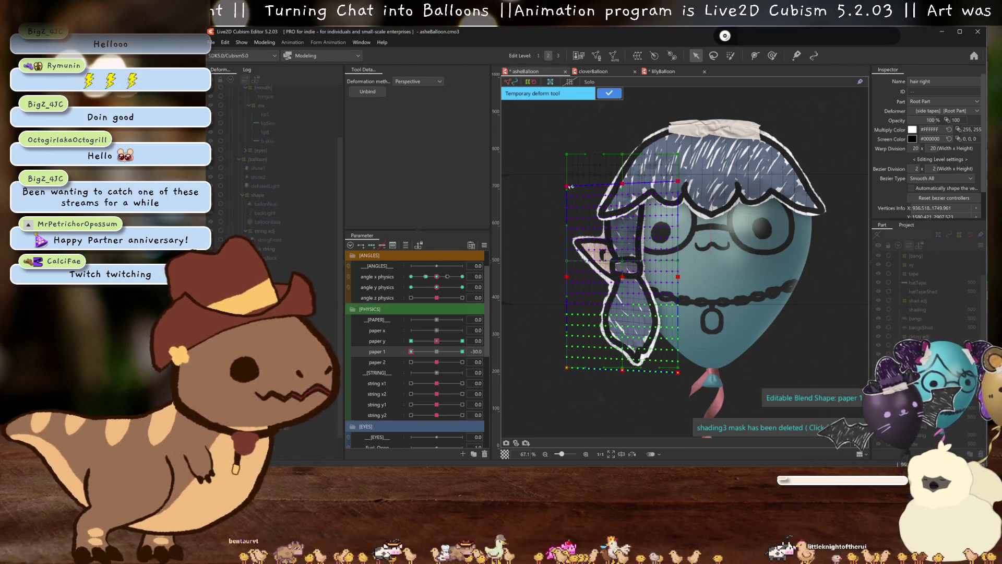
drag(568, 187, 567, 191)
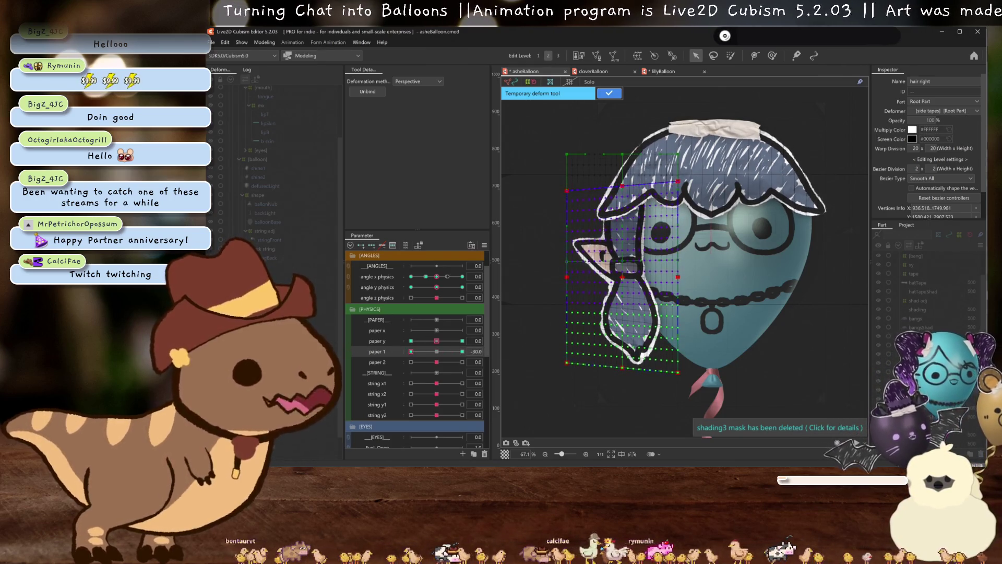
click(379, 350)
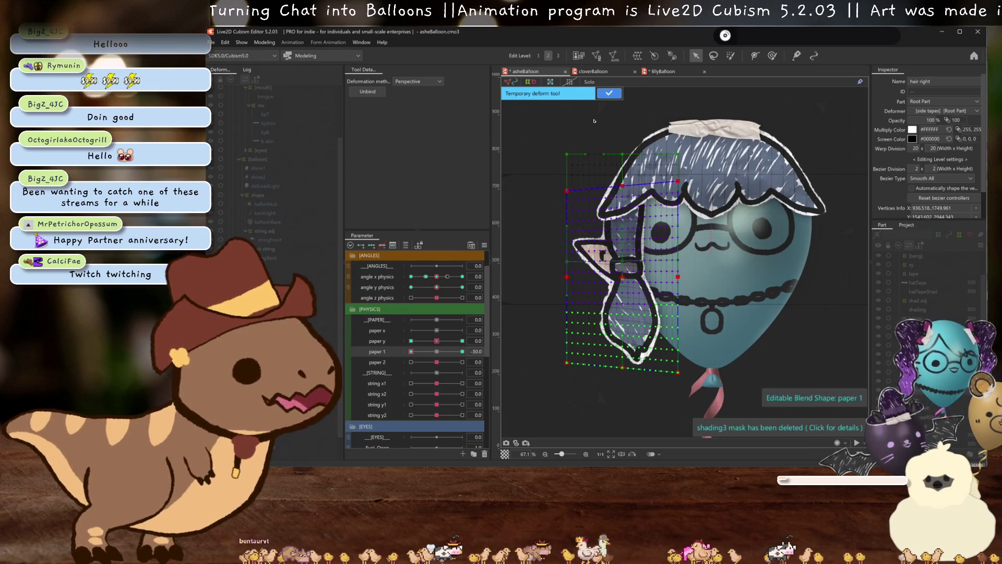
click(608, 94)
key(Return)
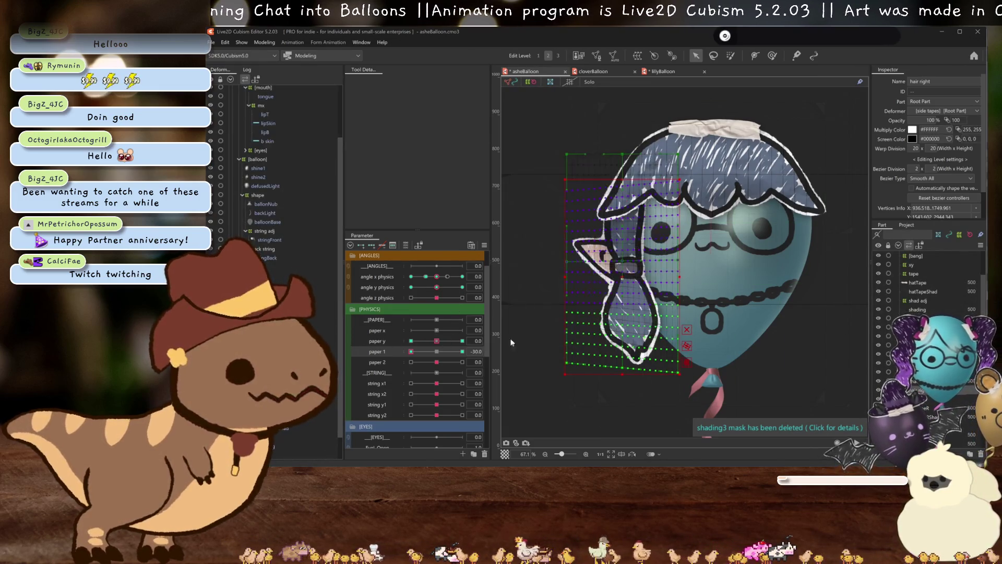
Check the hair at paper 1's 30 and neutral poses, then pick paper 2
key(Right)
key(Right)
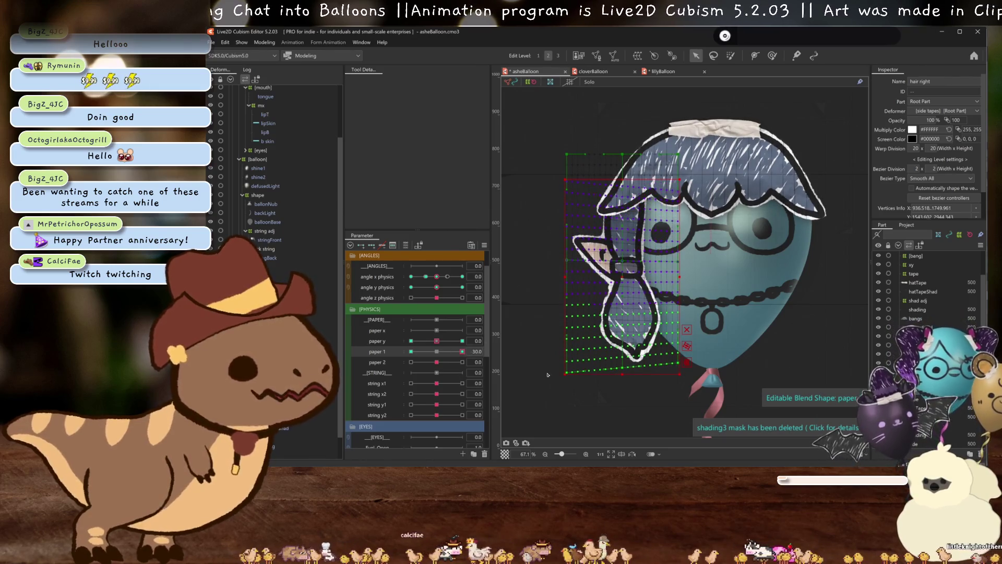
key(Left)
click(399, 361)
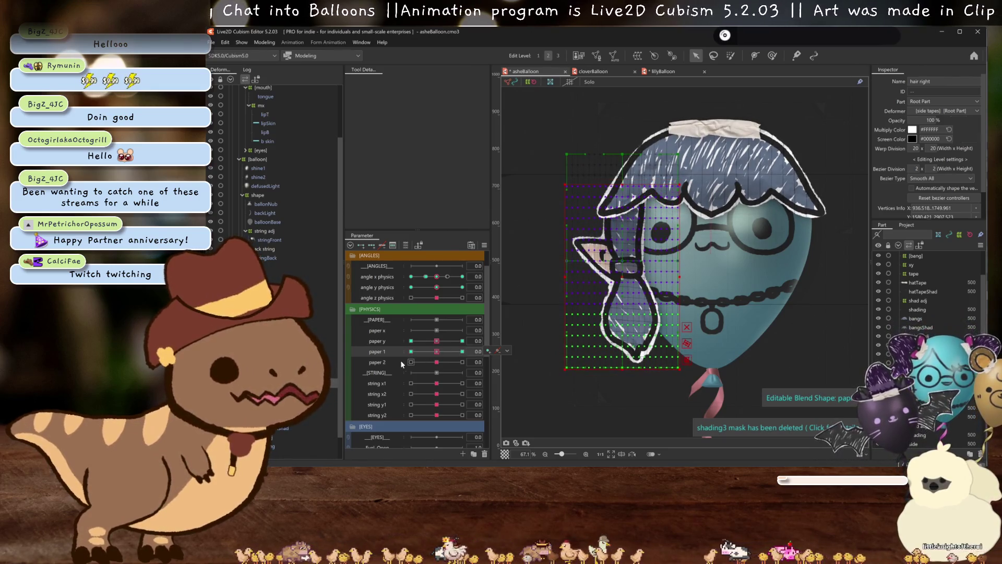
Add paper 2 keys to the right hair and perspective-warp its grid corners at the 30 pose
click(371, 245)
key(Right)
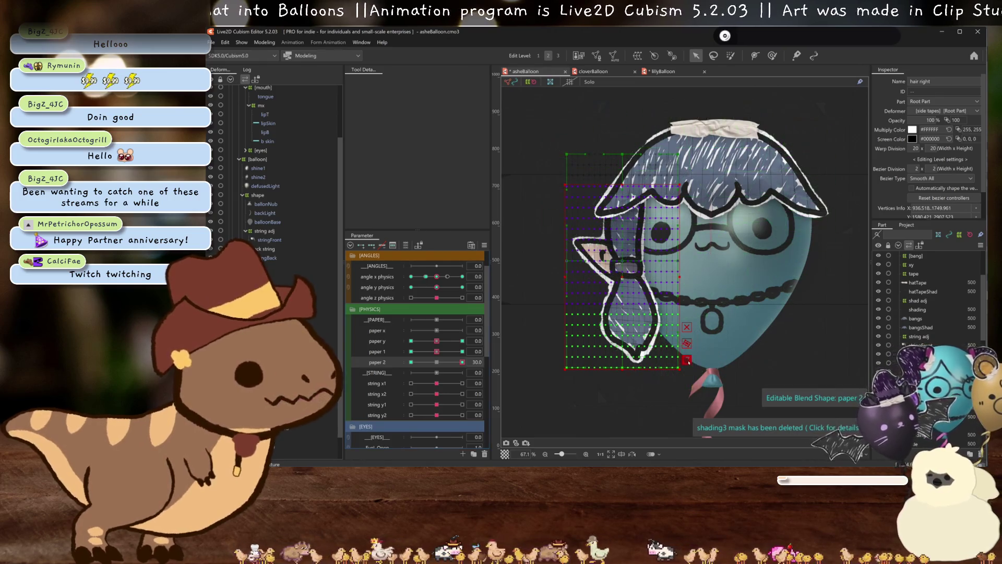
click(687, 360)
click(421, 82)
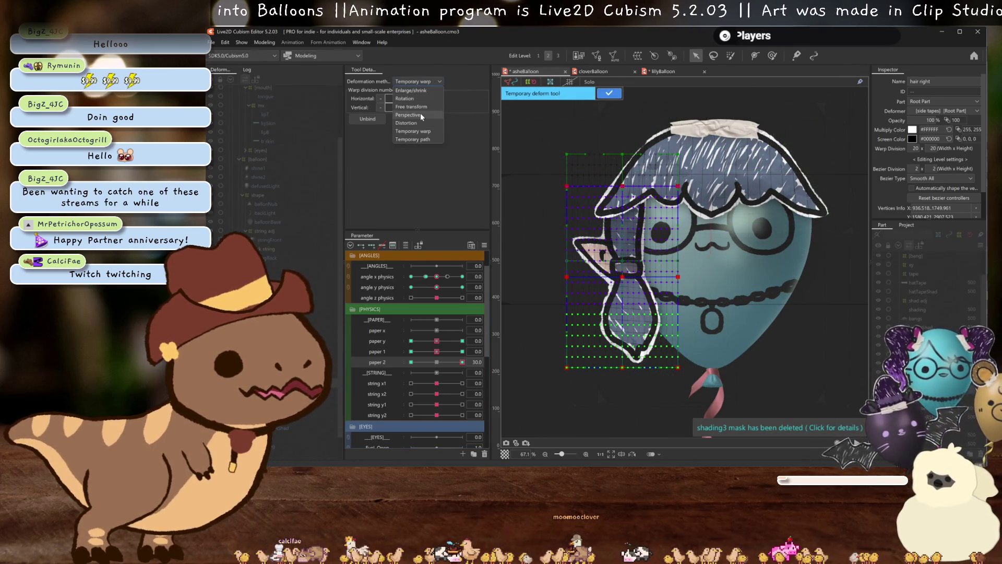
click(420, 114)
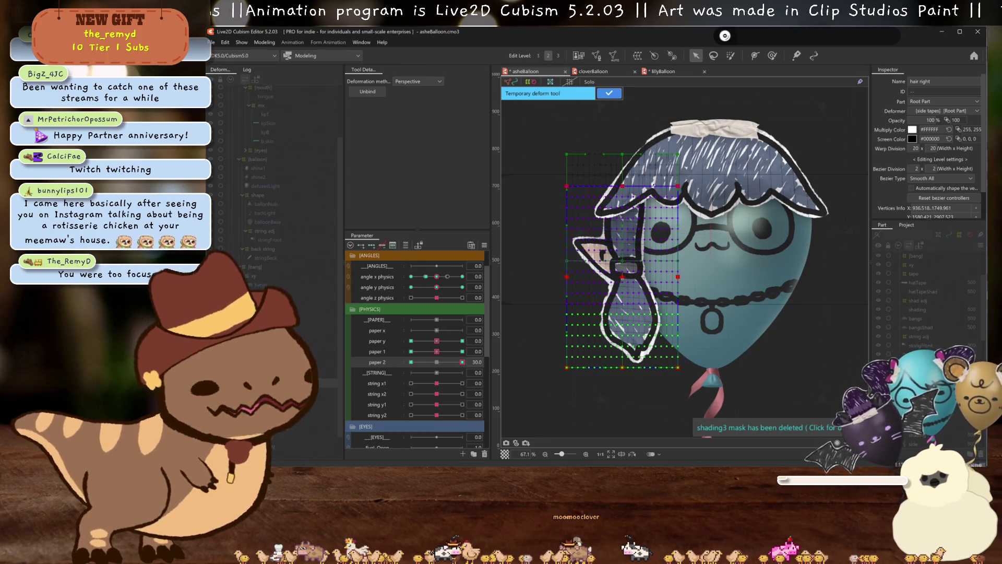
drag(680, 189, 684, 187)
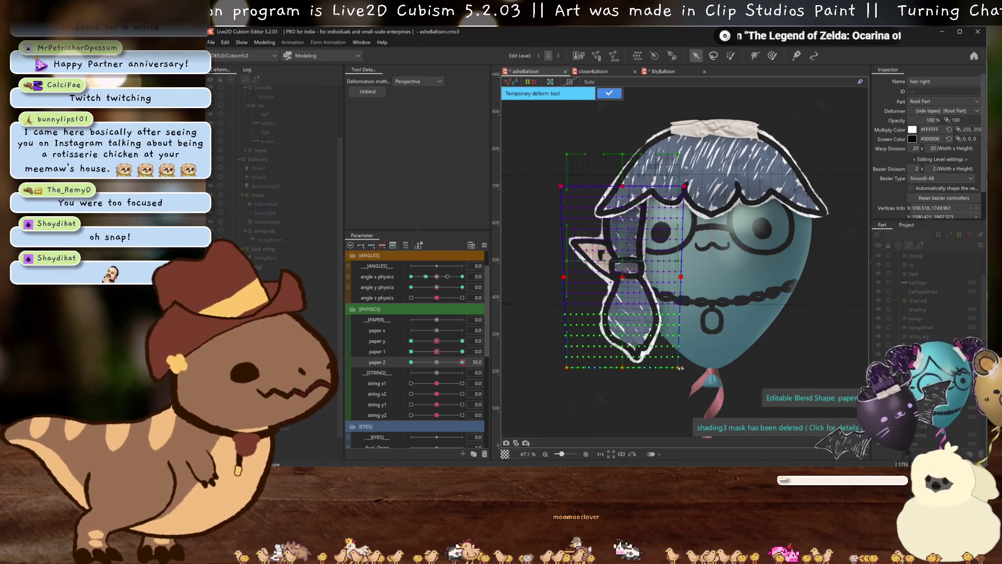
drag(680, 368, 678, 368)
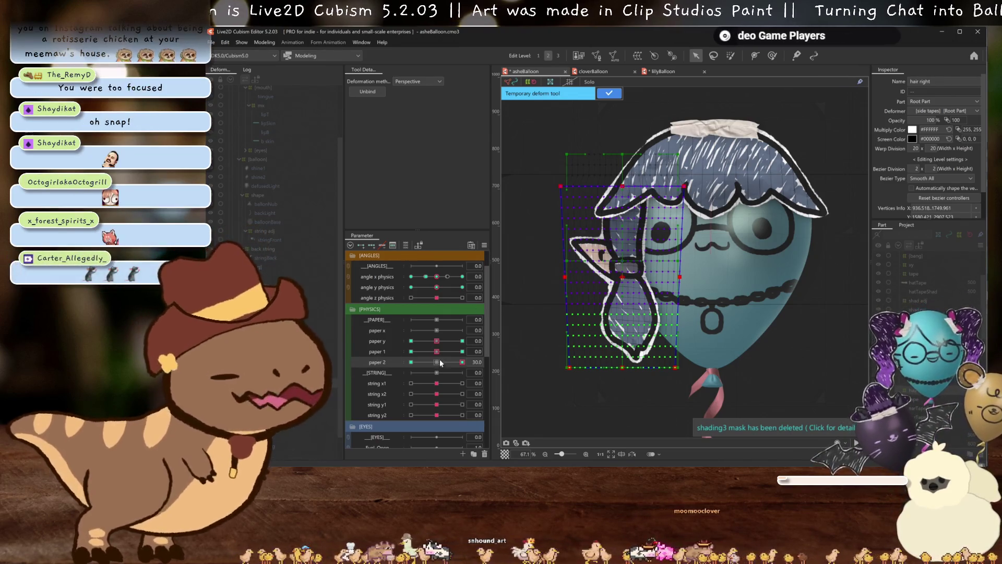
click(410, 362)
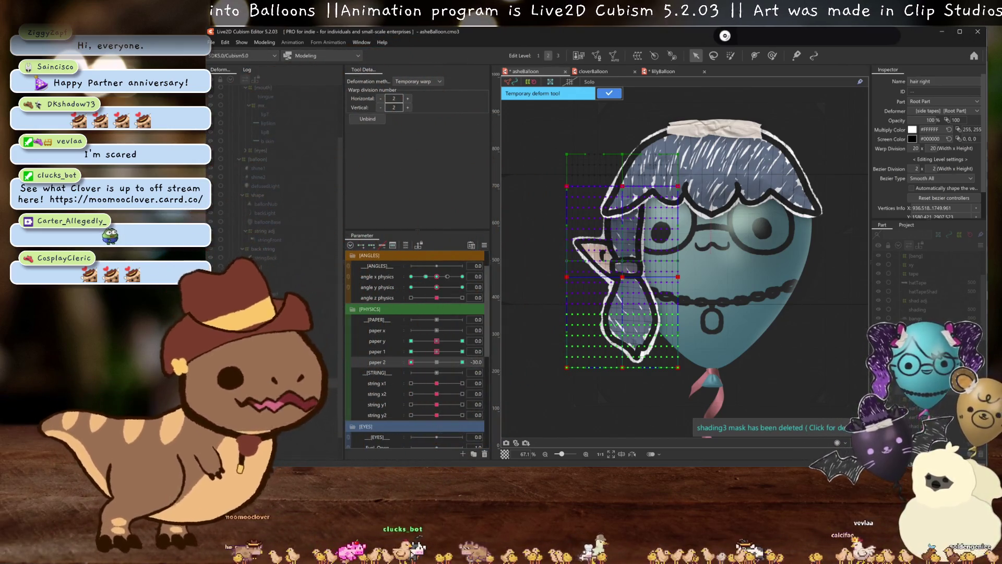
Perspective-tilt the right hair grid at paper 2 -30, compare with 30 and neutral, and commit
click(459, 407)
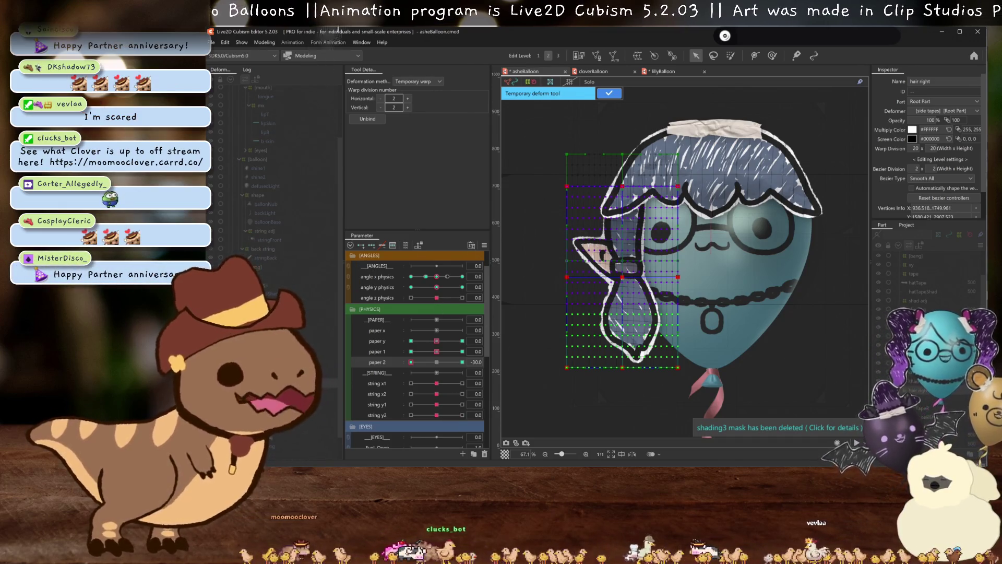
click(436, 81)
click(417, 131)
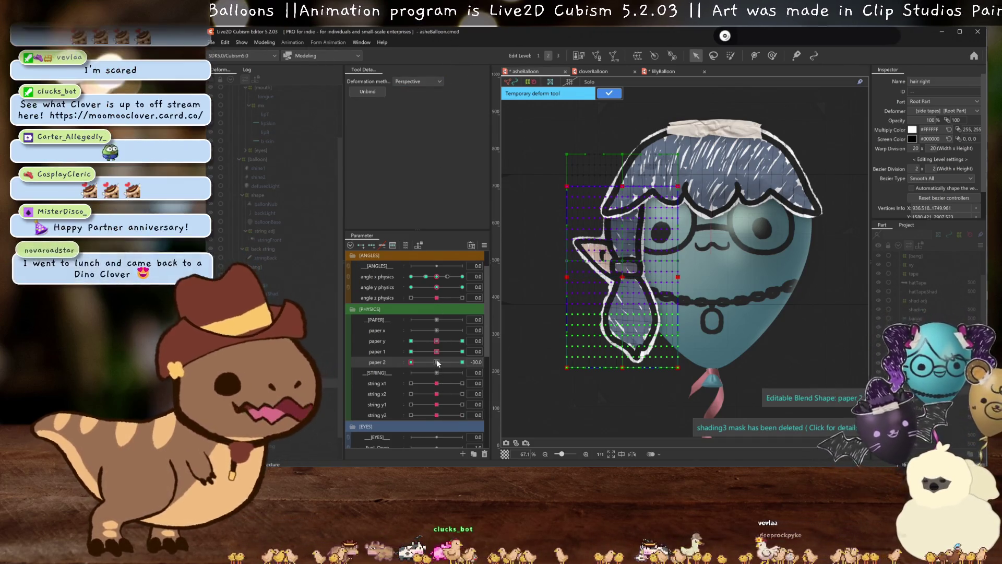
drag(410, 361, 540, 367)
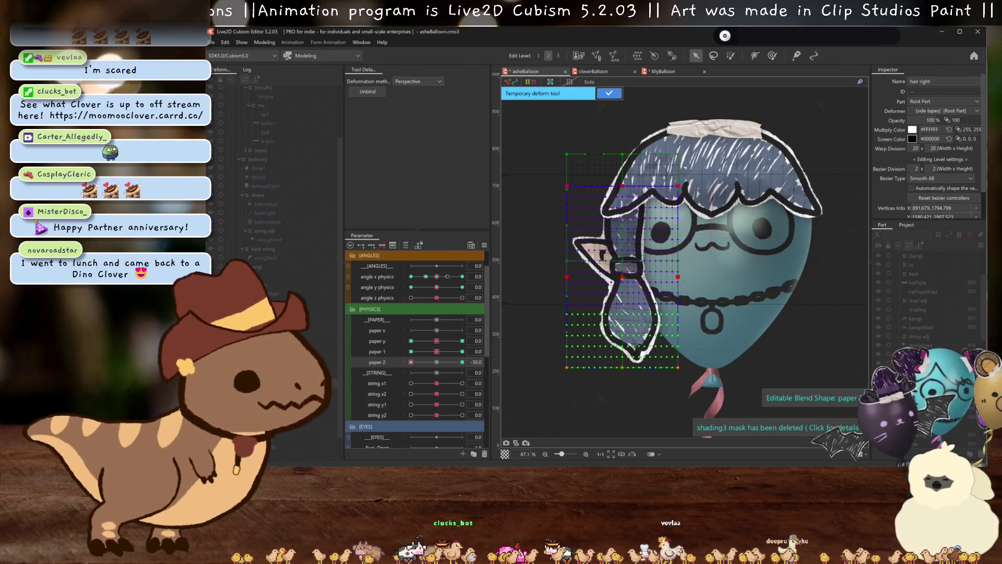
key(ctrl+z)
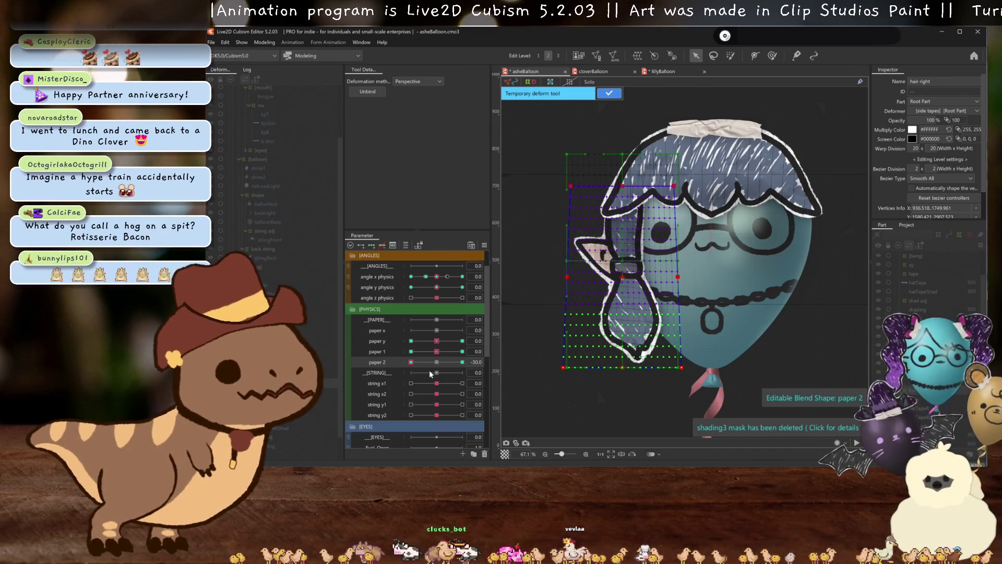
click(436, 361)
key(ctrl+z)
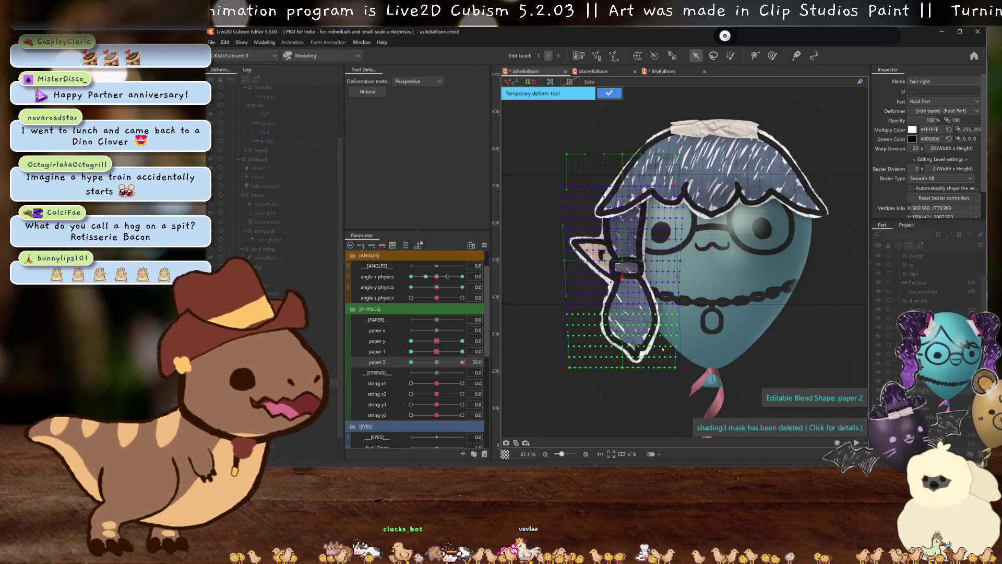
click(609, 95)
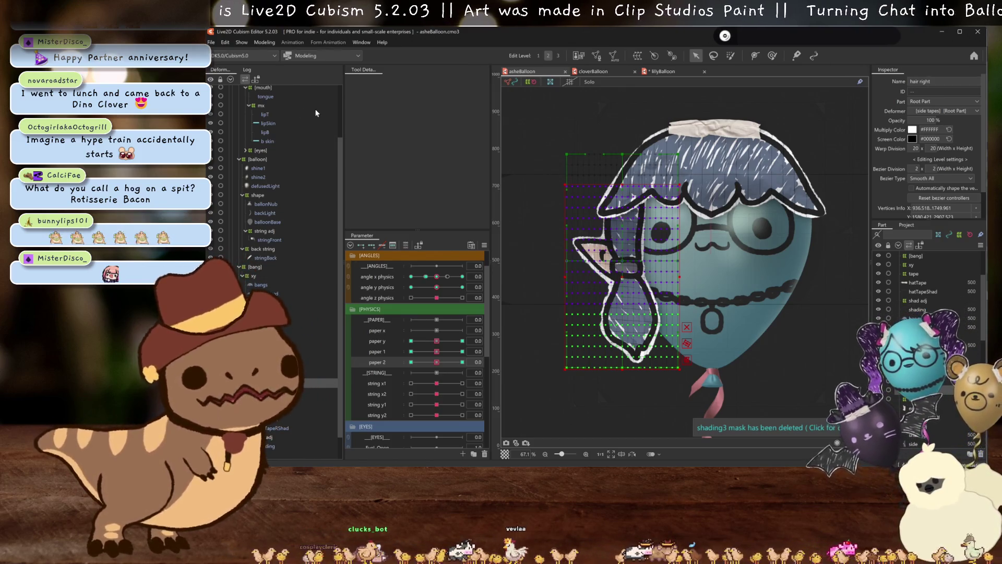
Open Physics Settings from the Modeling menu to test the sway, then close the window
click(264, 43)
click(285, 224)
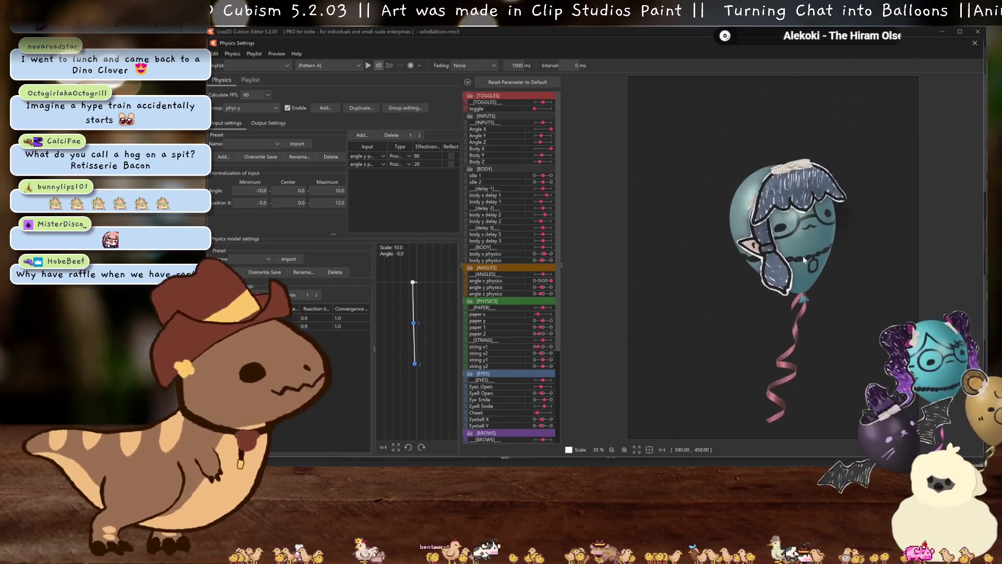
scroll(788, 253, up, 5)
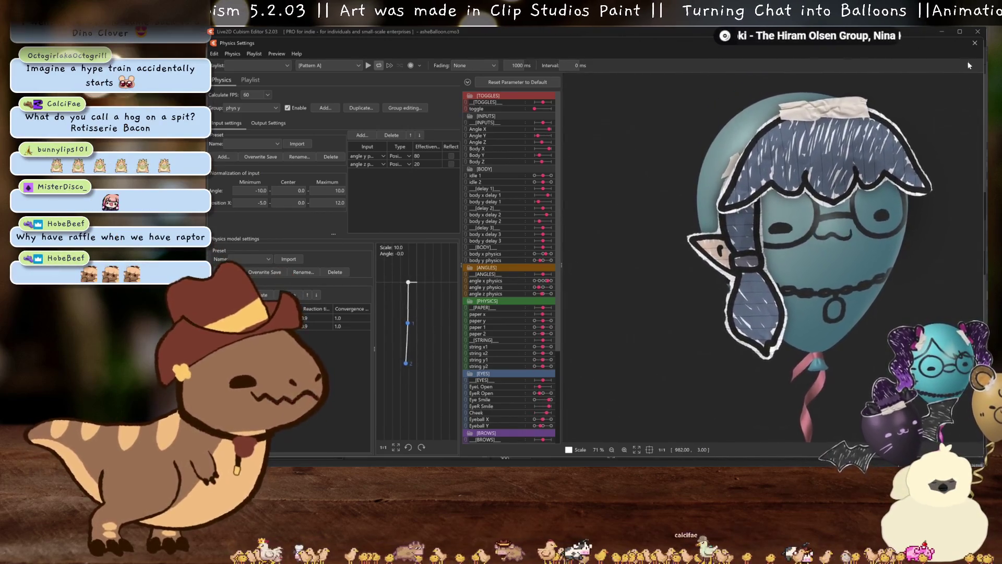
click(975, 43)
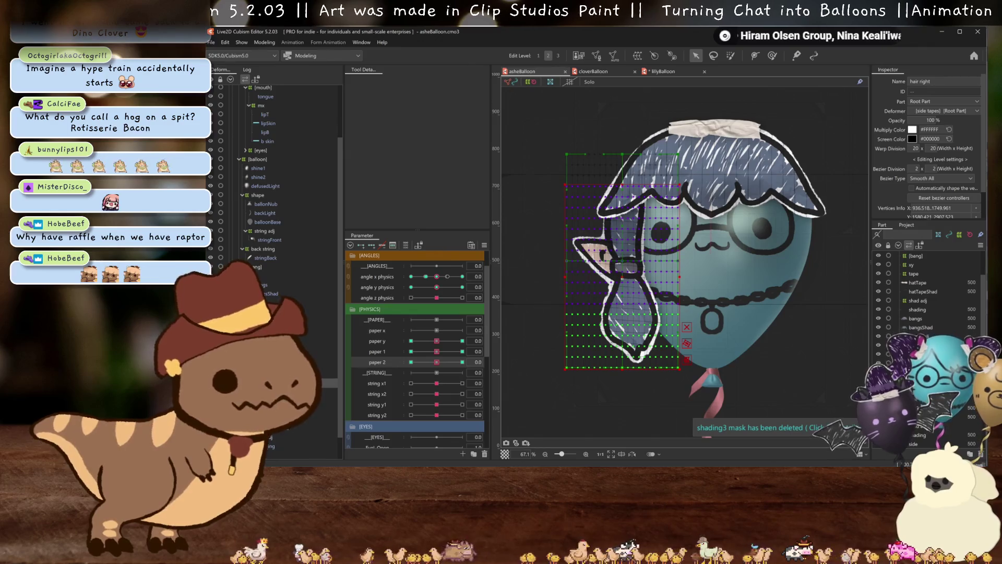
Synthesize shad adj corner keyforms from angle x and angle y physics, then reset both to neutral
mouse_move(436, 276)
mouse_down()
mouse_move(462, 276)
mouse_move(445, 288)
mouse_move(436, 276)
mouse_up()
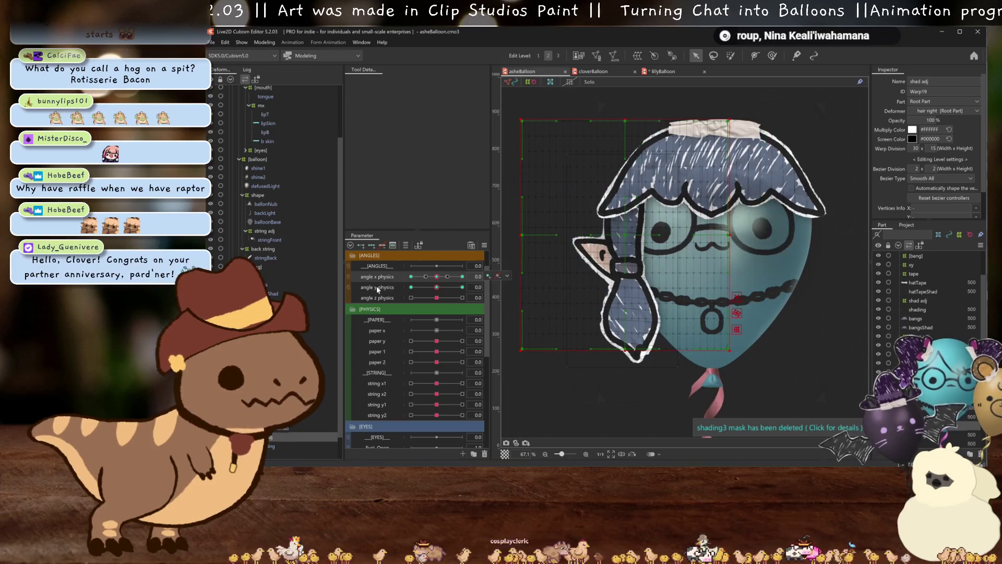
click(484, 245)
click(540, 299)
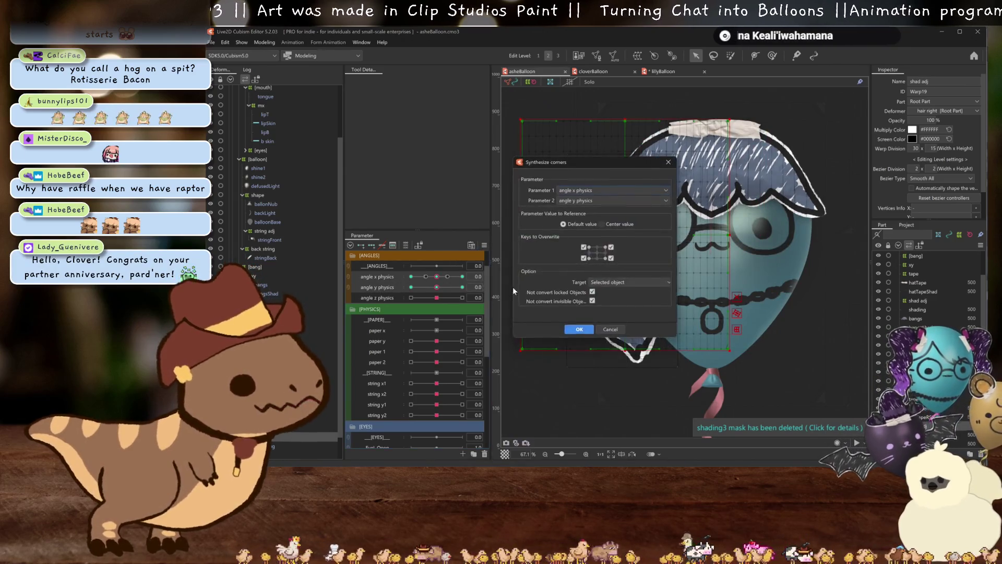
click(578, 330)
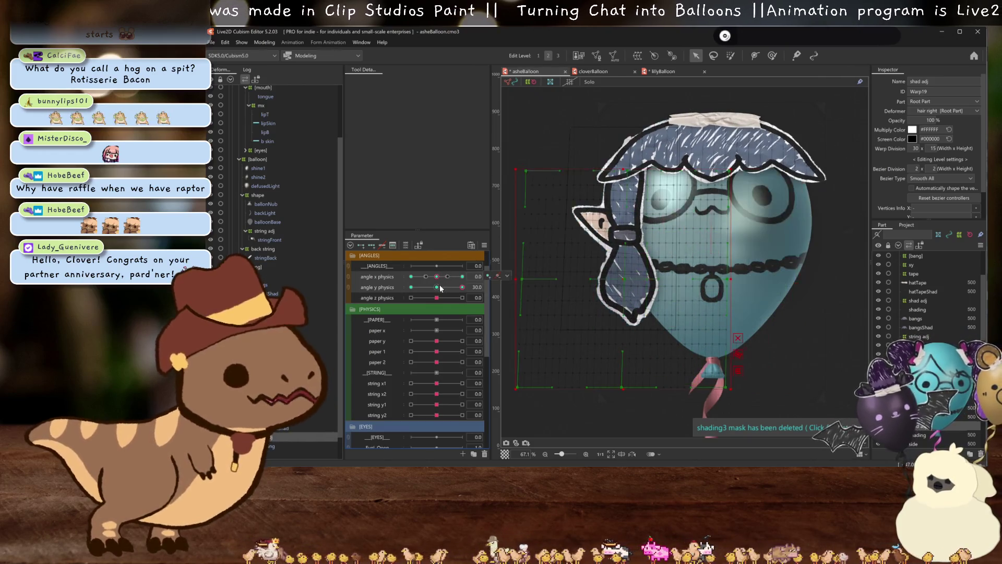
click(382, 288)
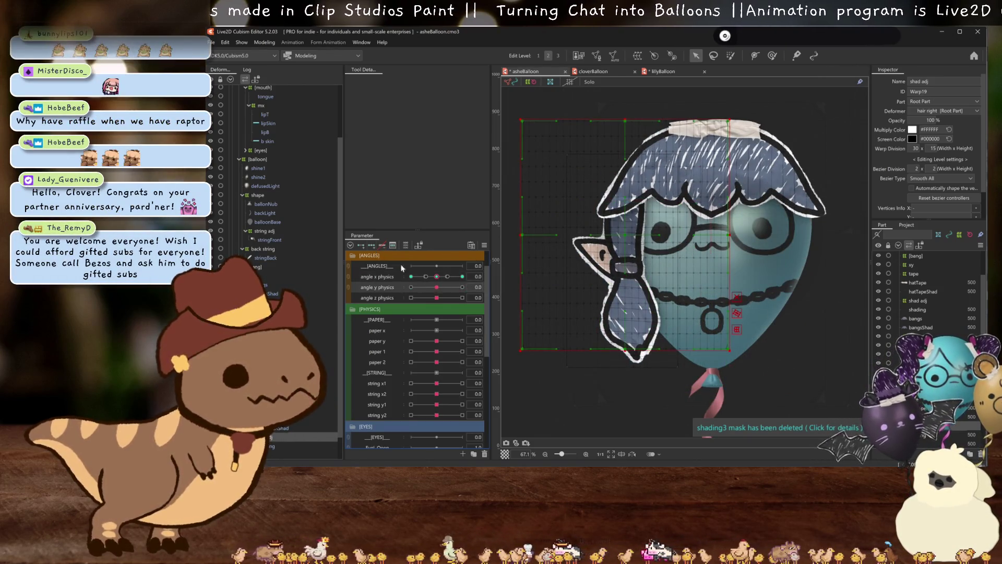
Check the balloon's angle physics poses at +30 and -30, then reset them to neutral
click(439, 287)
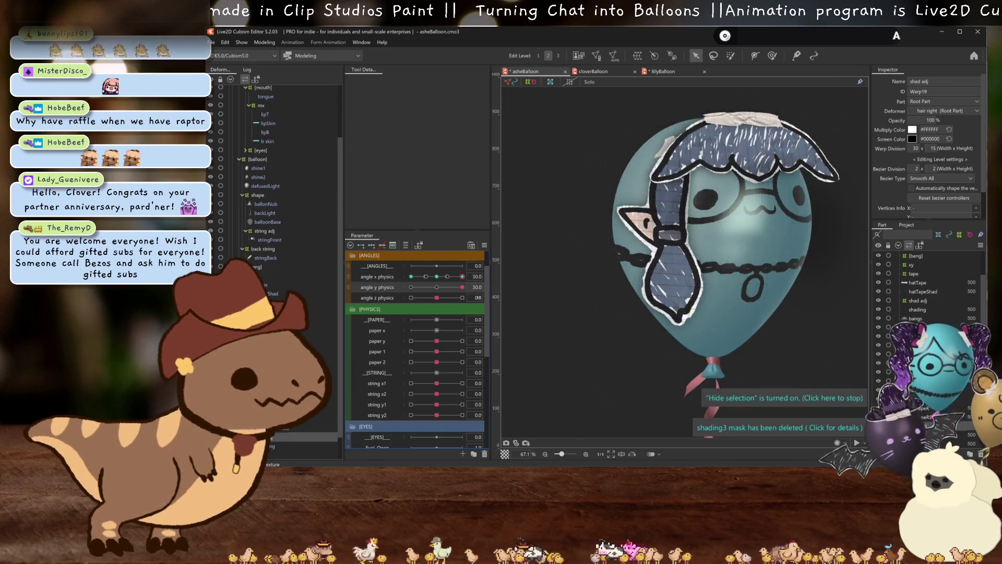
drag(449, 287, 392, 293)
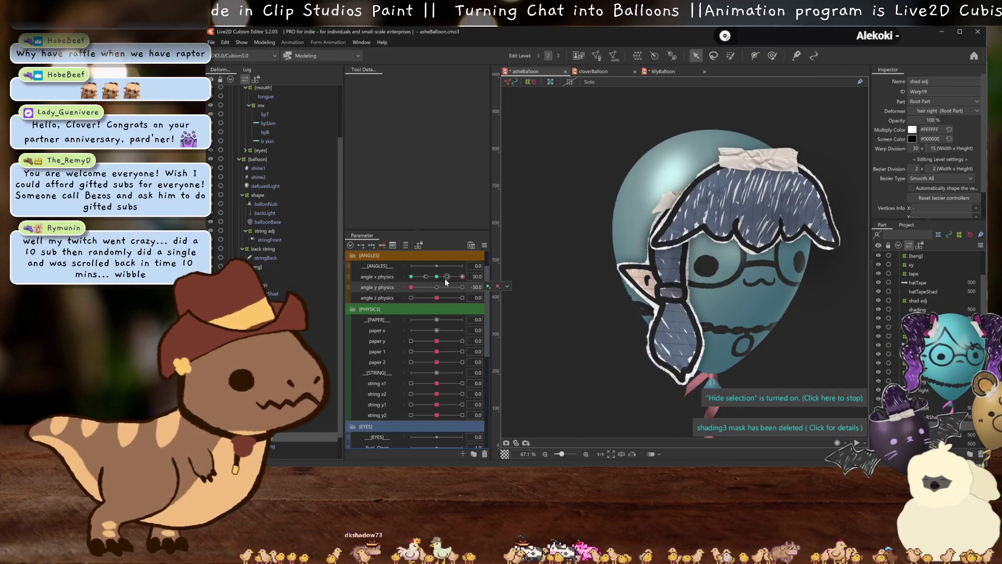
click(437, 287)
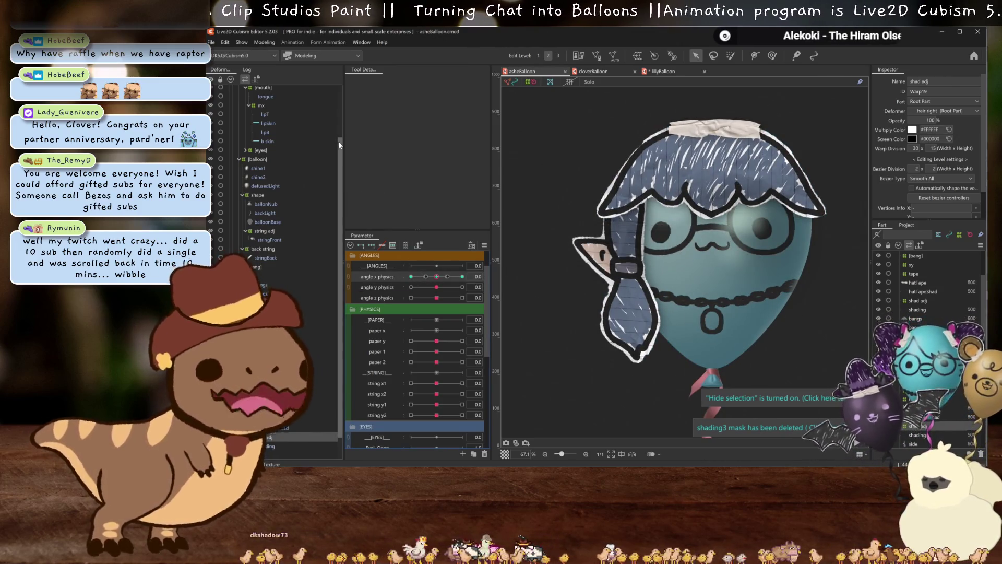
click(264, 42)
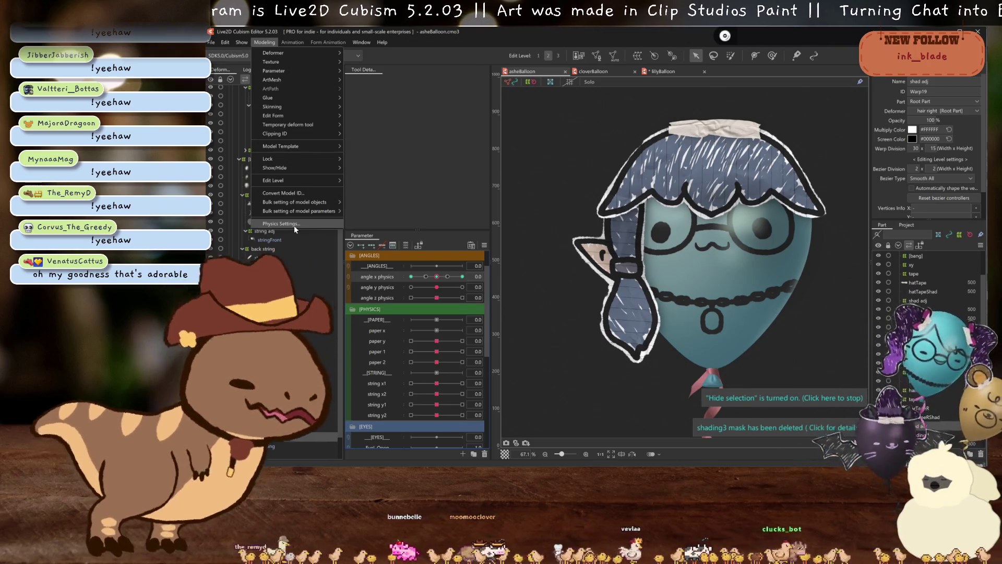
Switch from the Modeling menu to the File menu
click(211, 43)
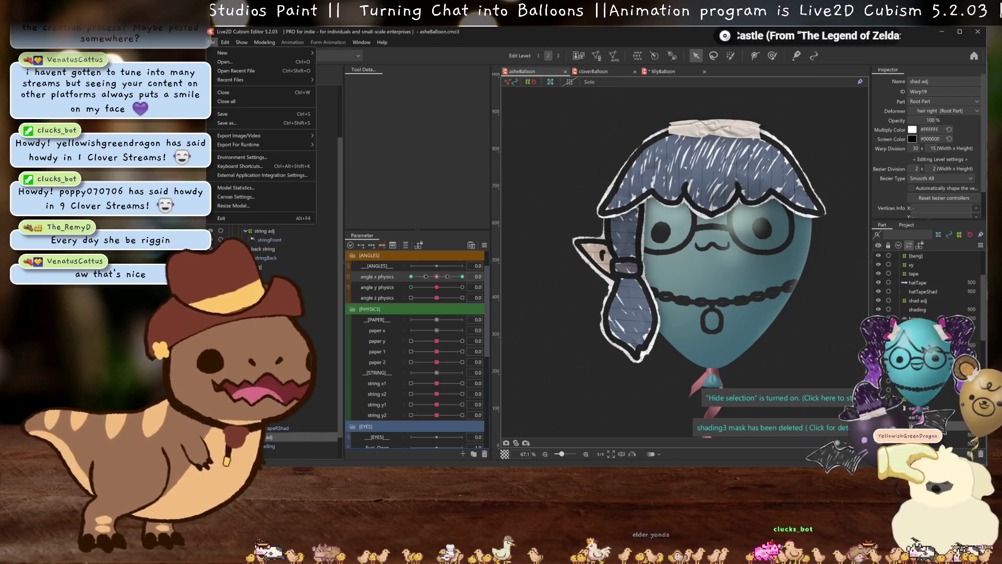
Swing angle x physics to 30 and back to check the balloon's head turn
click(422, 178)
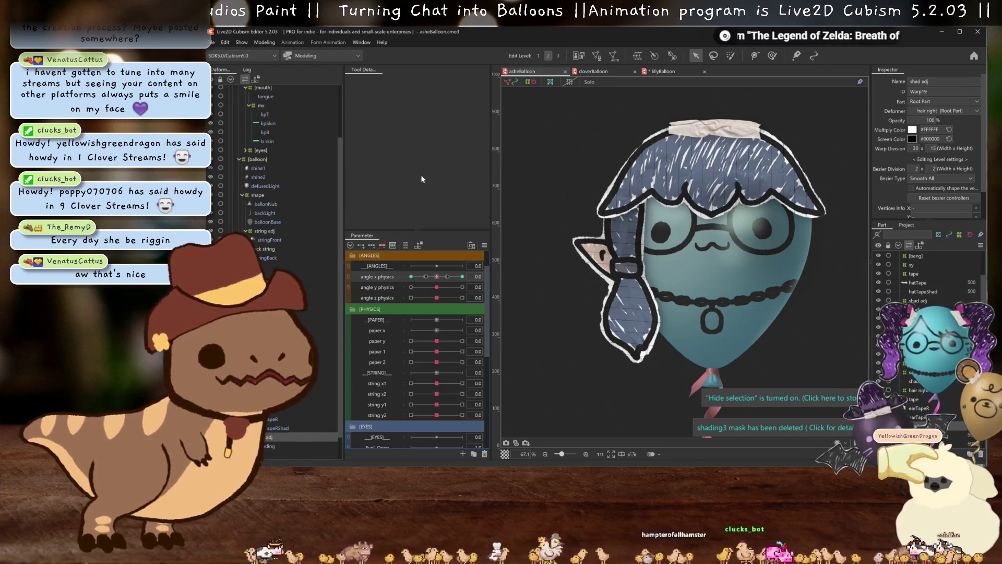
scroll(713, 252, up, 3)
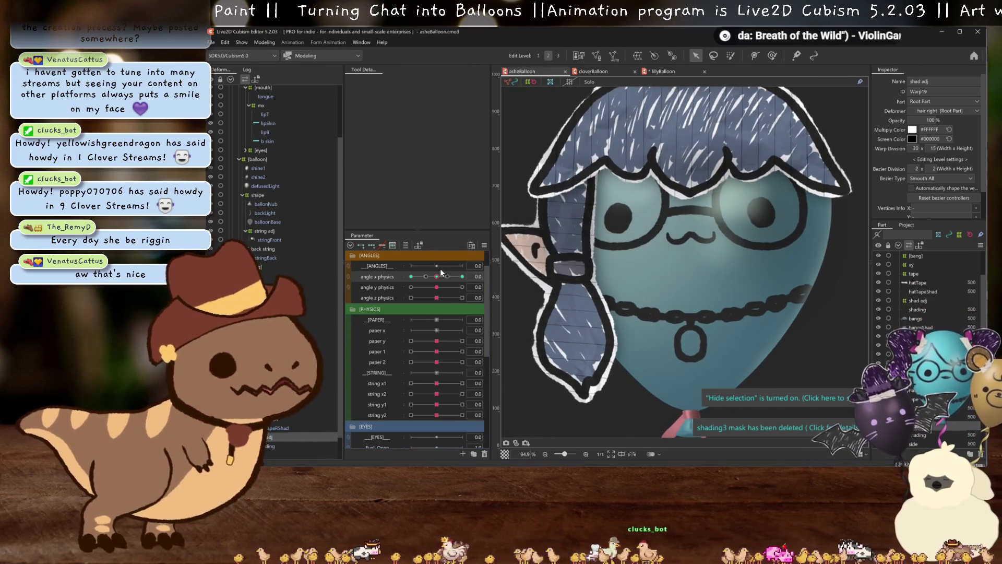
drag(440, 272, 462, 276)
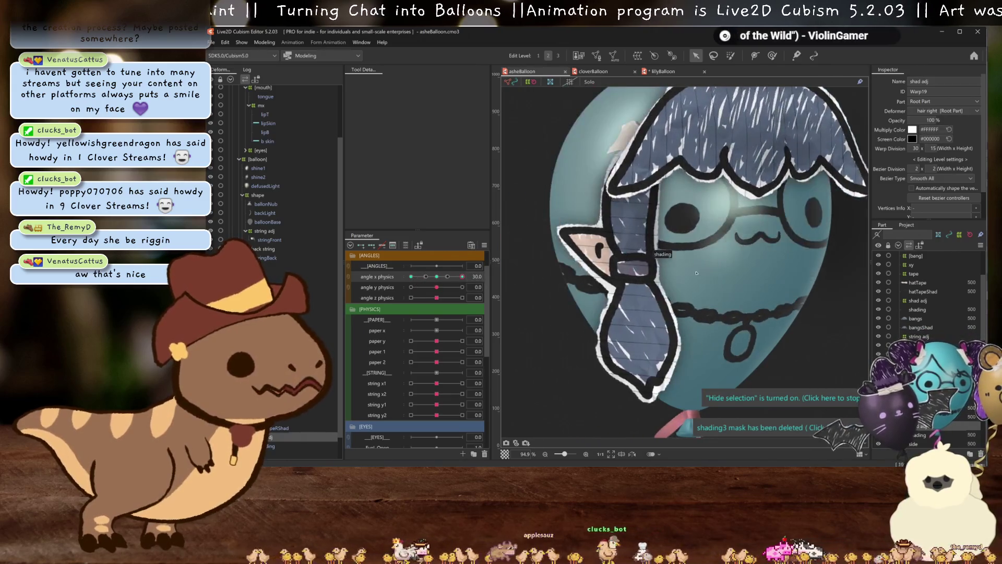
scroll(696, 272, down, 2)
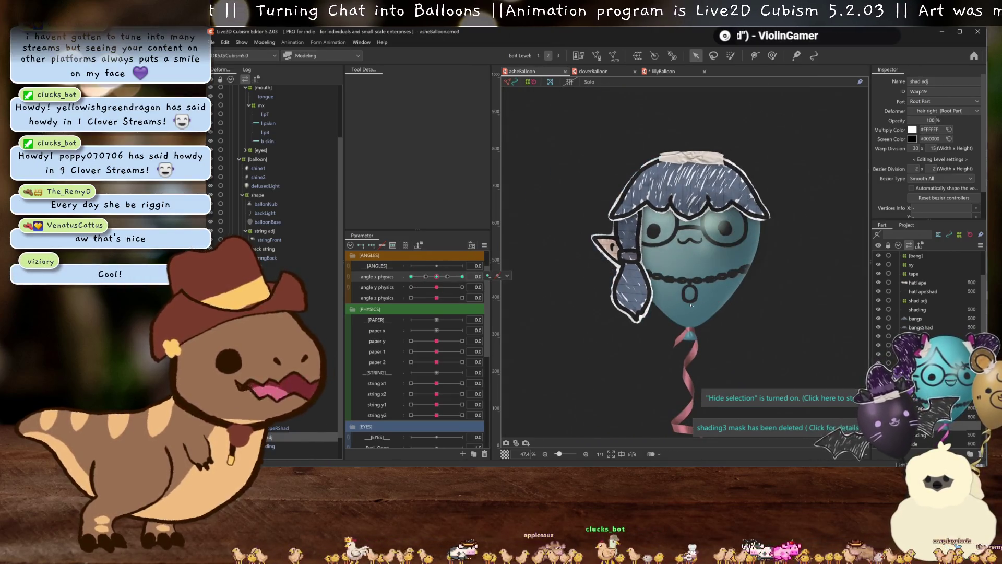
click(264, 42)
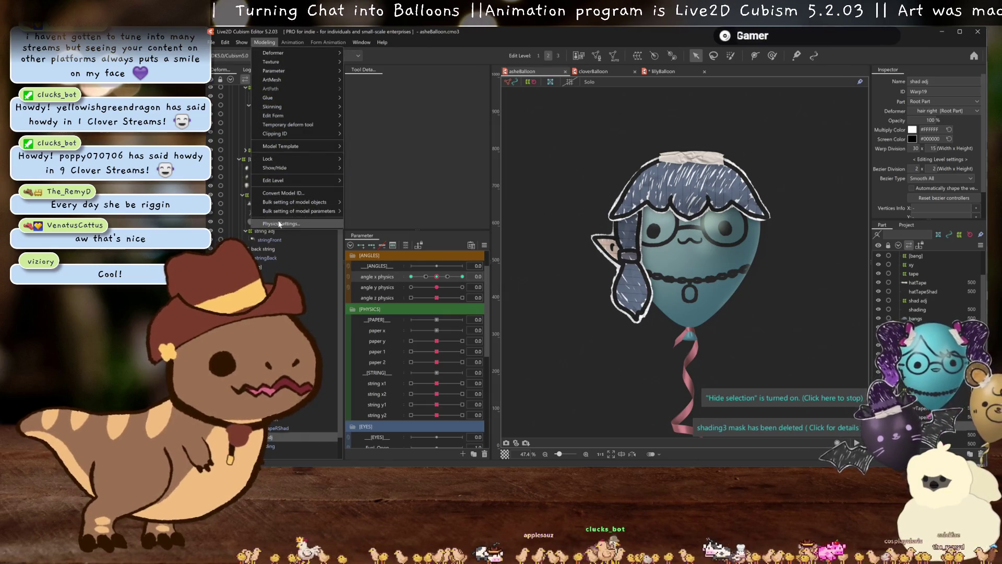
Swing the balloon in the Physics Settings preview, then close it and deselect
click(279, 224)
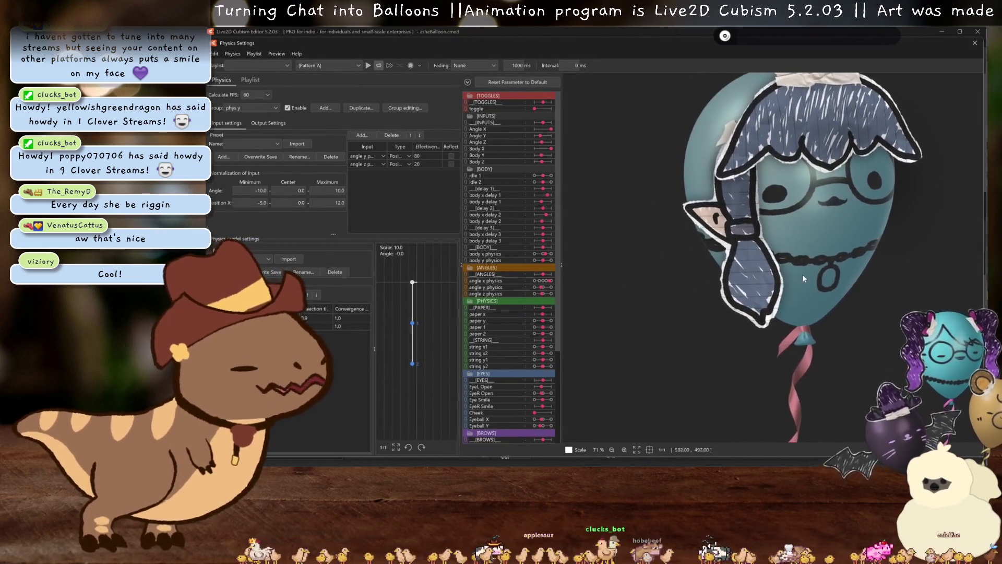
mouse_move(803, 279)
mouse_down()
mouse_move(811, 272)
mouse_move(717, 209)
mouse_move(768, 246)
mouse_move(757, 252)
mouse_move(748, 303)
mouse_move(787, 236)
mouse_move(834, 243)
mouse_move(810, 244)
mouse_up()
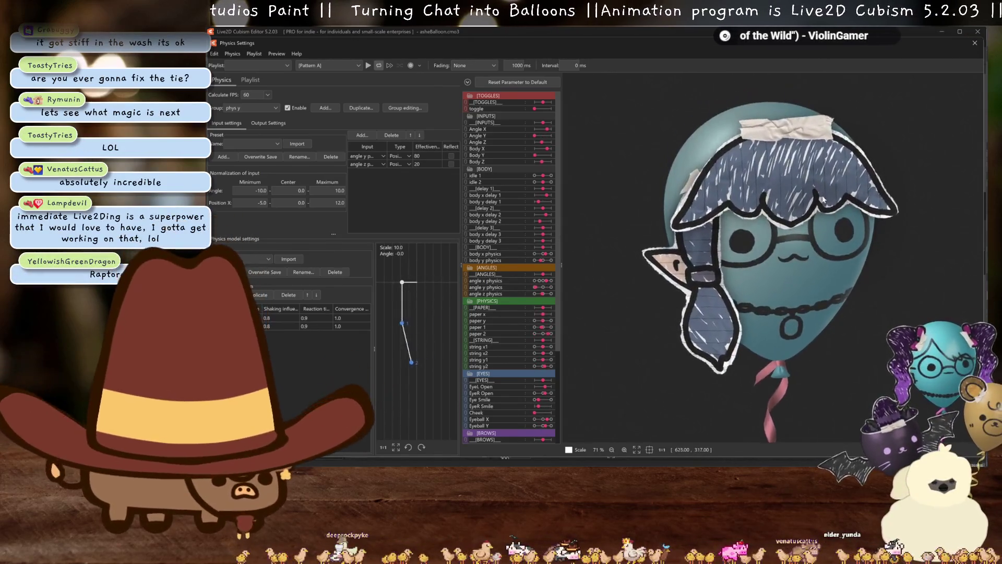
key(Escape)
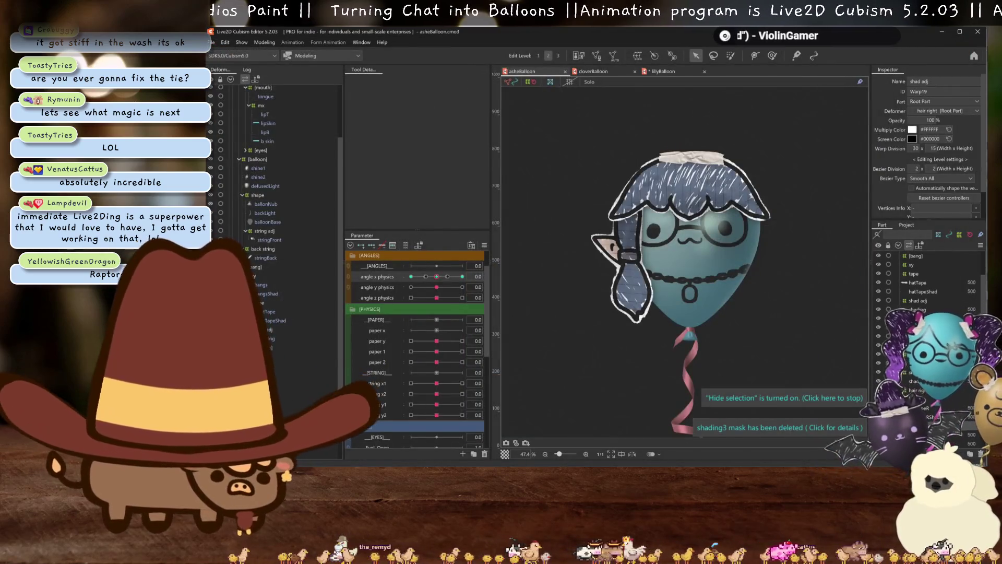
key(Escape)
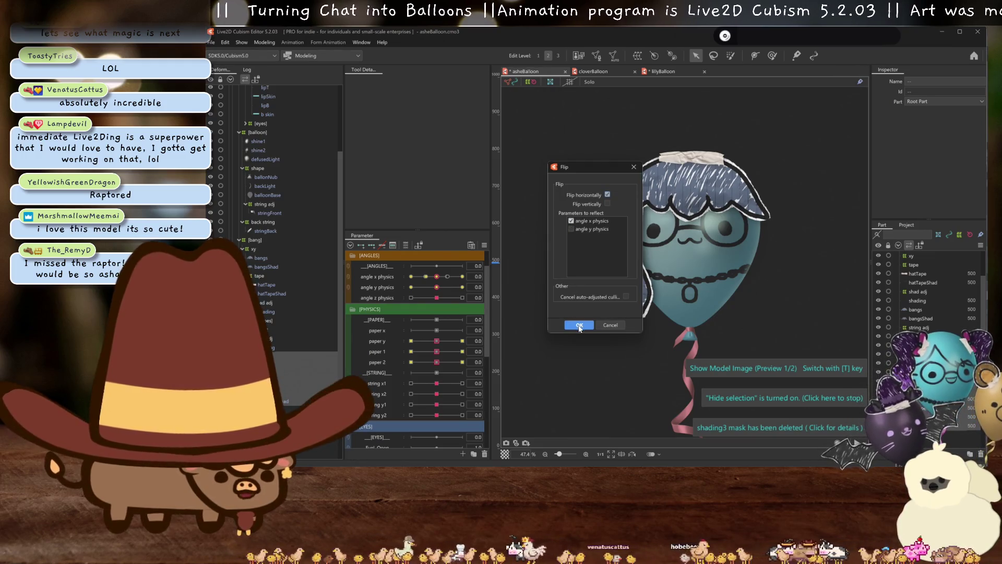
Confirm the horizontal flip and rename the copied warp deformer to 'hair left'
click(579, 326)
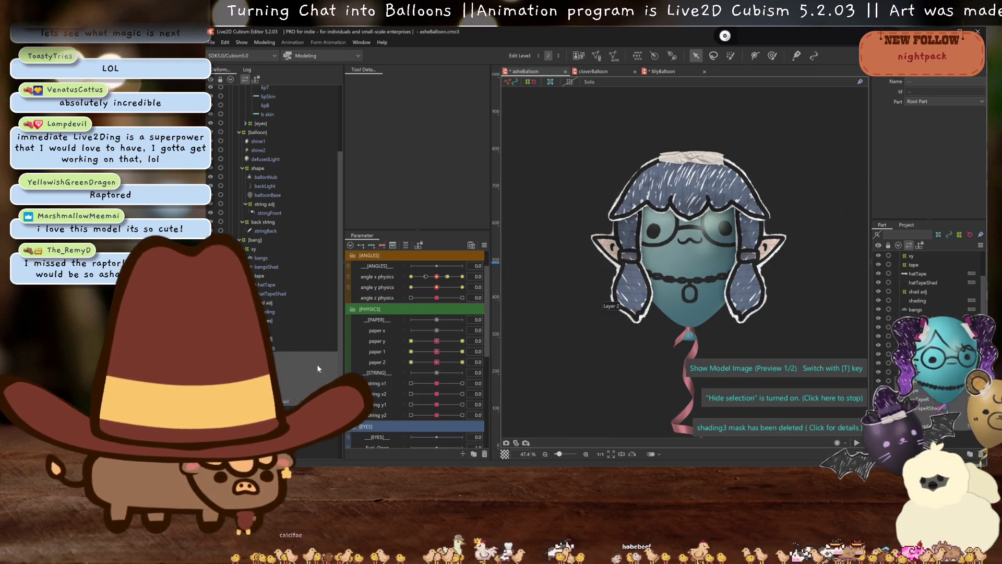
click(268, 339)
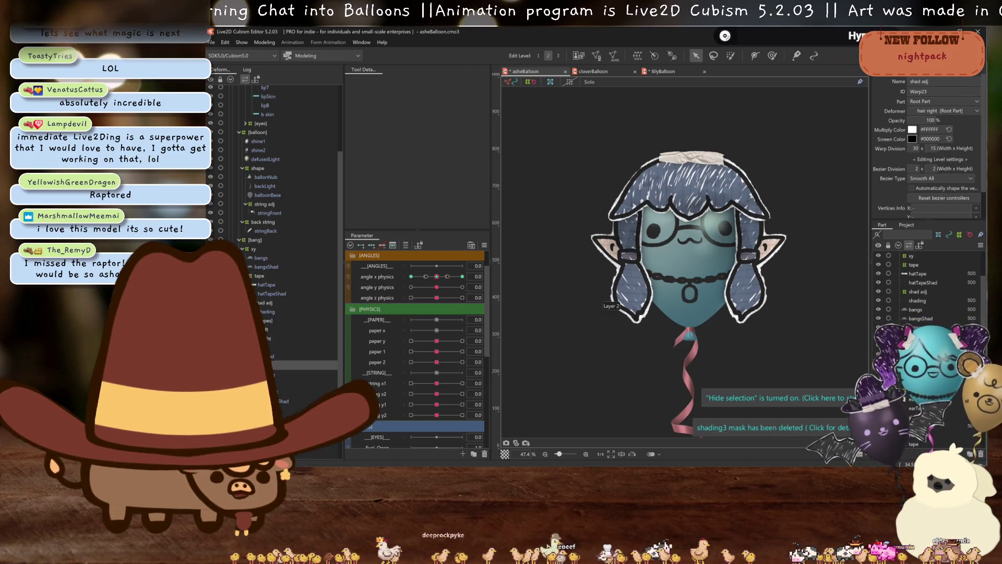
key(Delete)
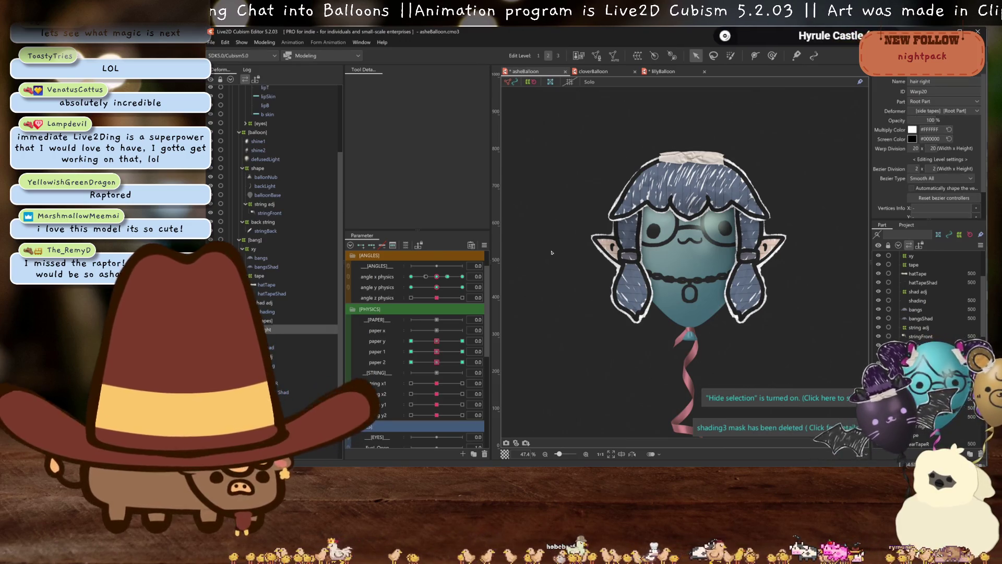
double_click(924, 81)
text(le)
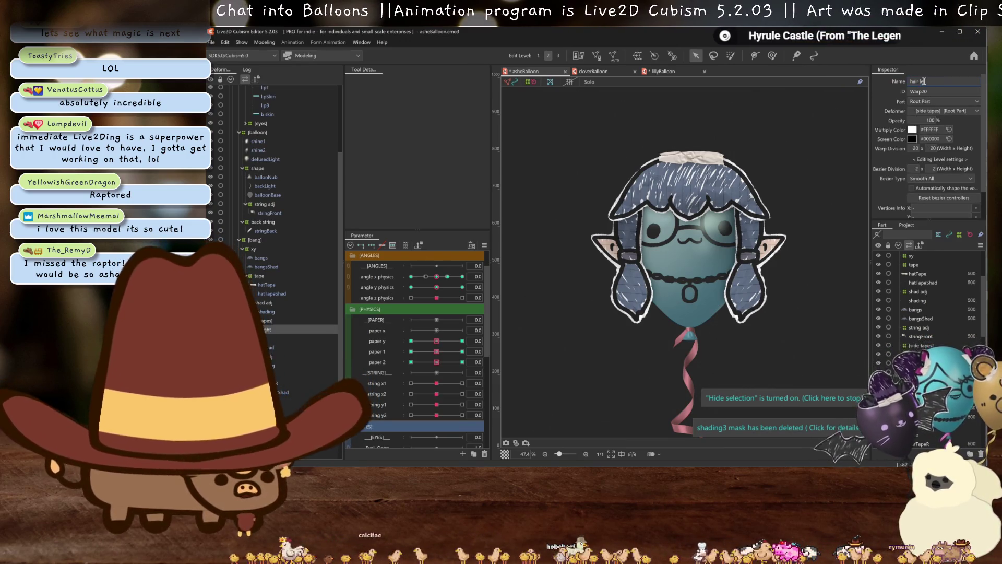
text(ft)
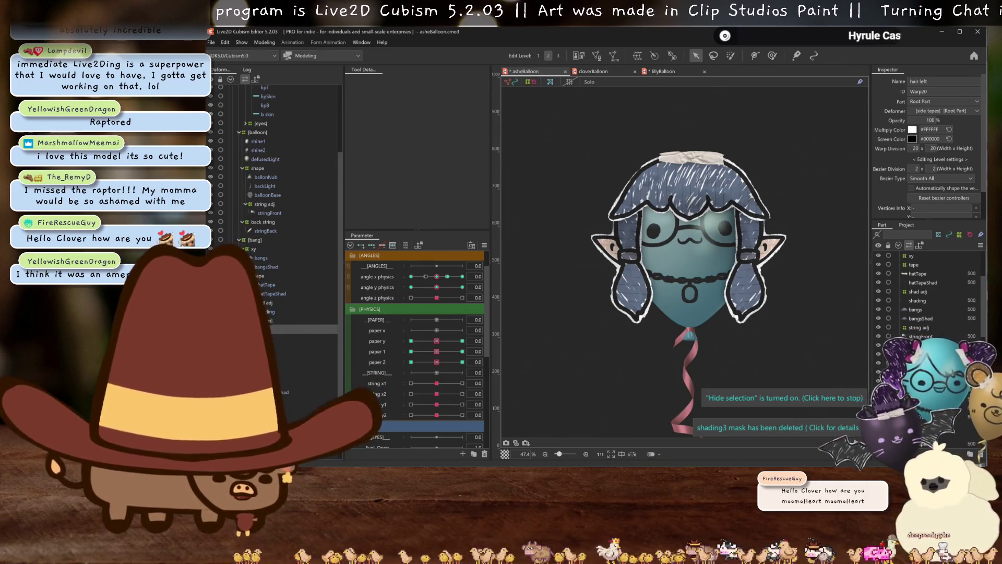
click(275, 336)
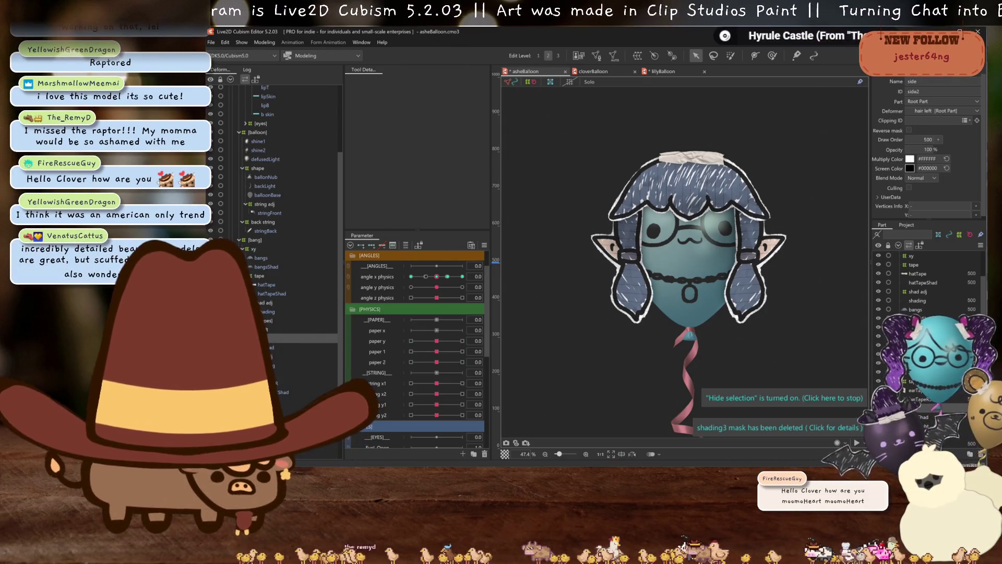
Inspect the sideShad and bangsShad shading meshes clipped to the balloon, then save
click(282, 365)
key(ctrl+z)
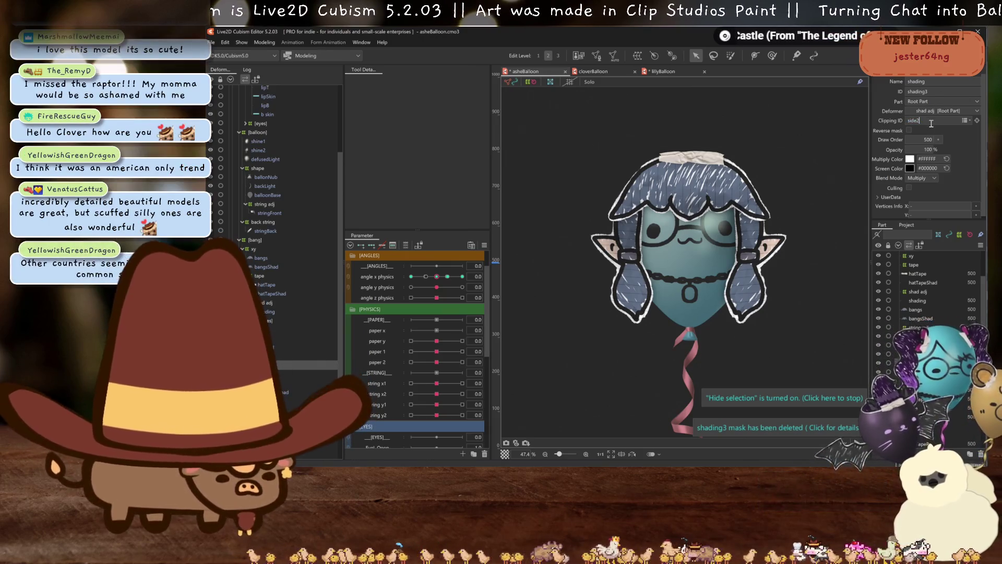
scroll(737, 233, up, 2)
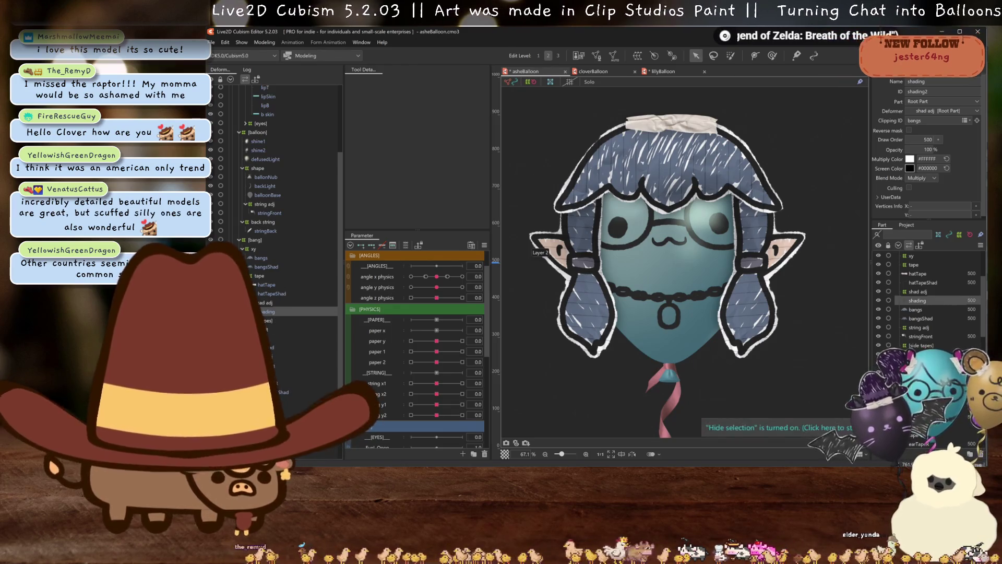
click(271, 347)
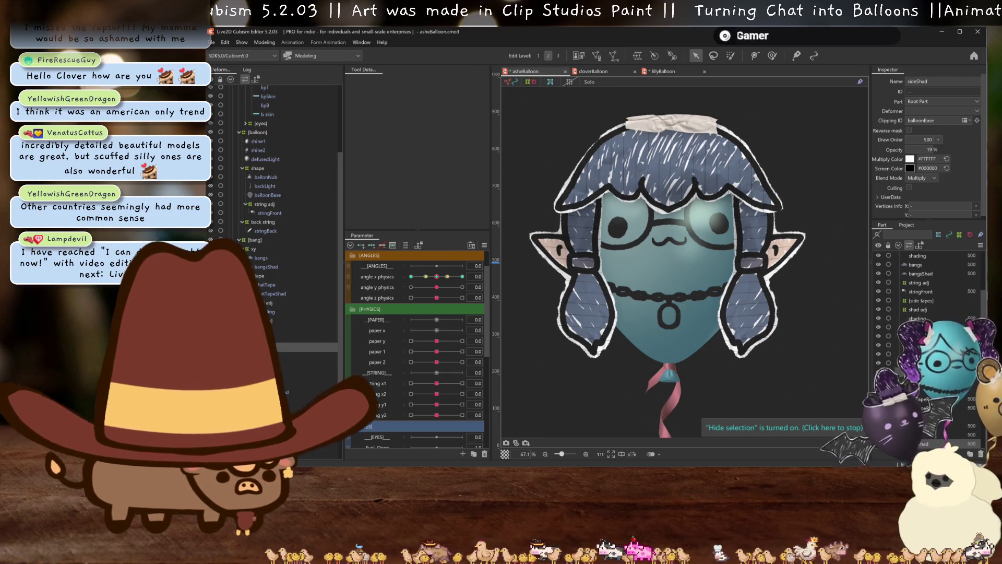
scroll(286, 313, up, 5)
scroll(270, 256, down, 2)
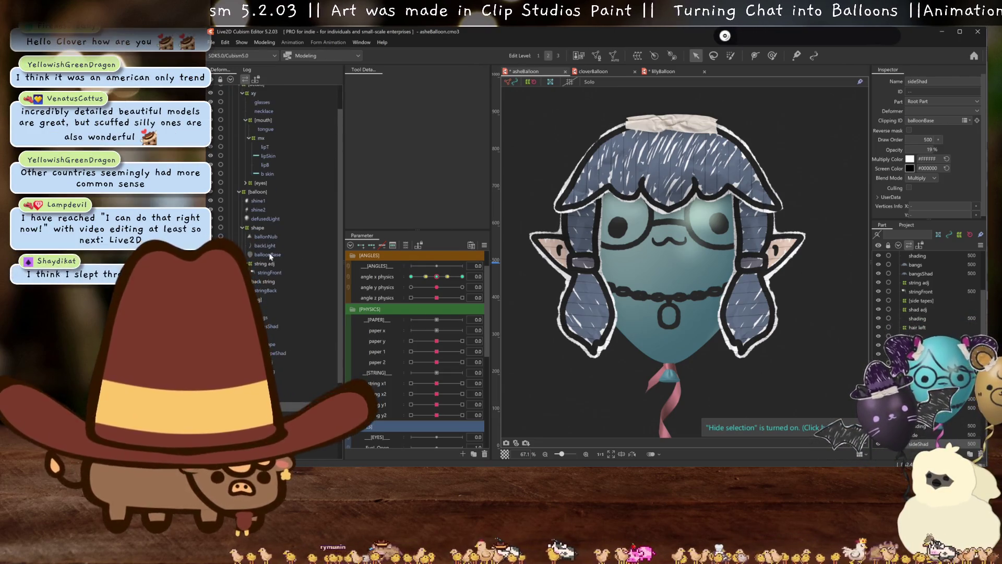
click(270, 326)
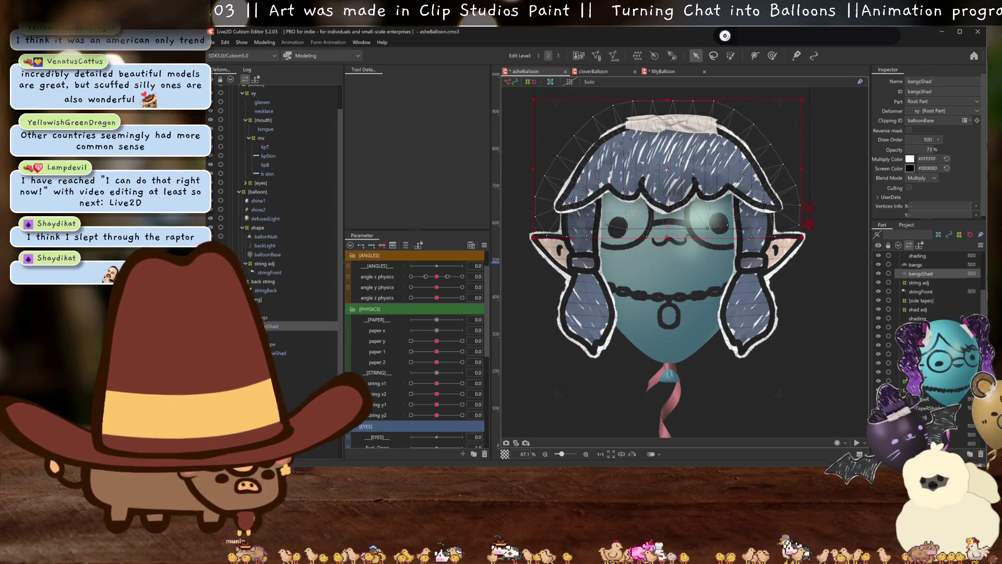
key(h)
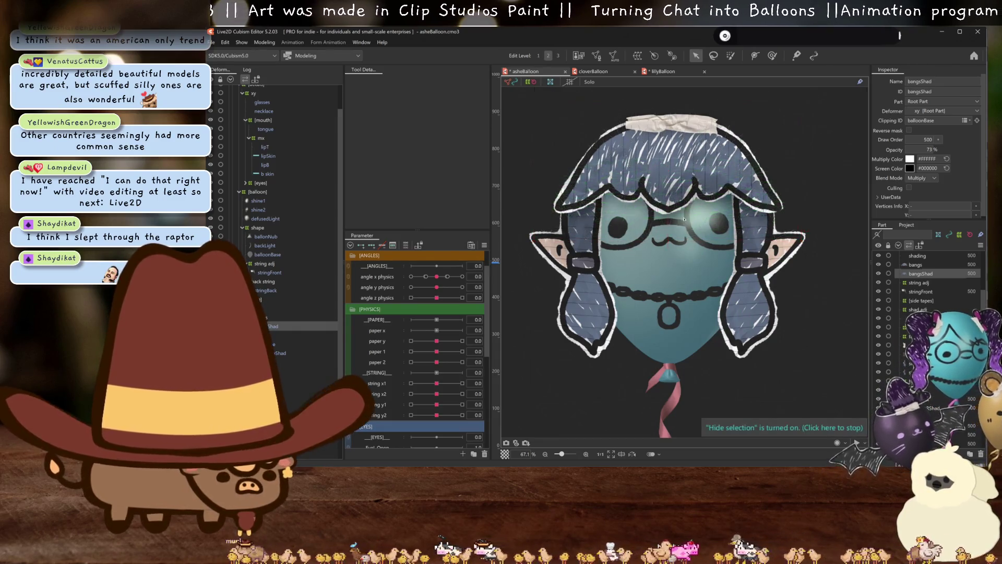
scroll(662, 242, down, 3)
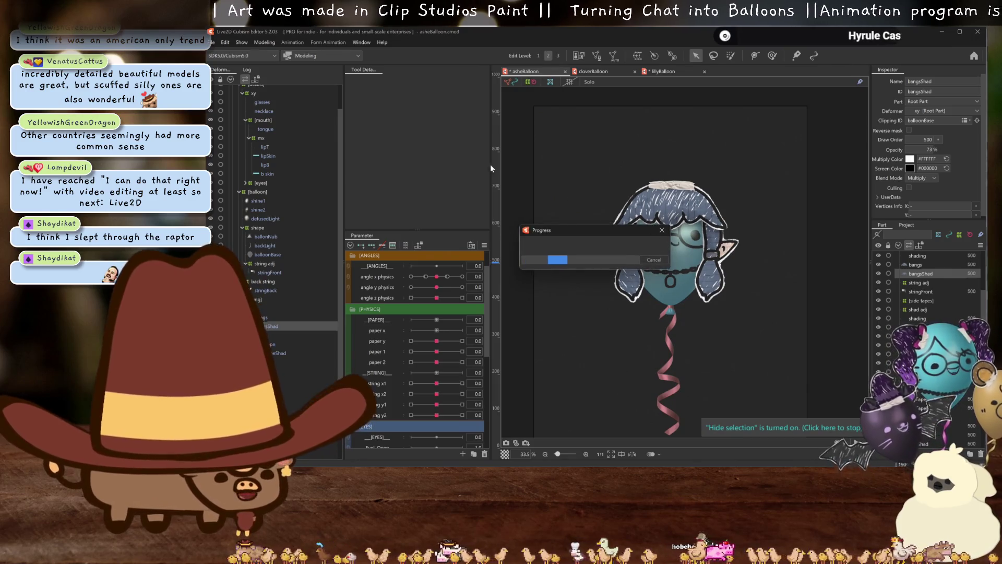
Select the hair left warp deformer and preview paper 1 at 30 and -30
scroll(290, 338, down, 4)
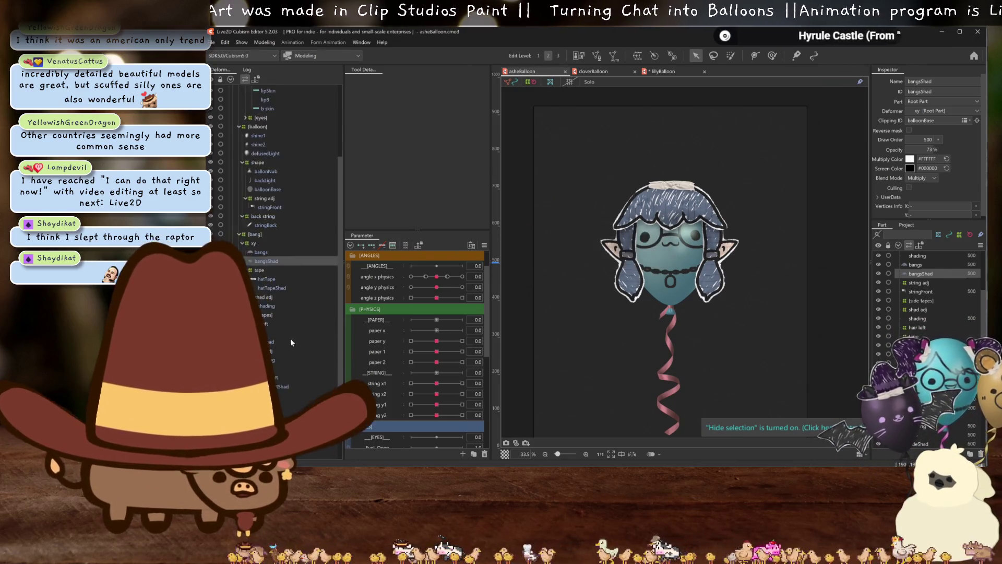
click(263, 298)
click(264, 291)
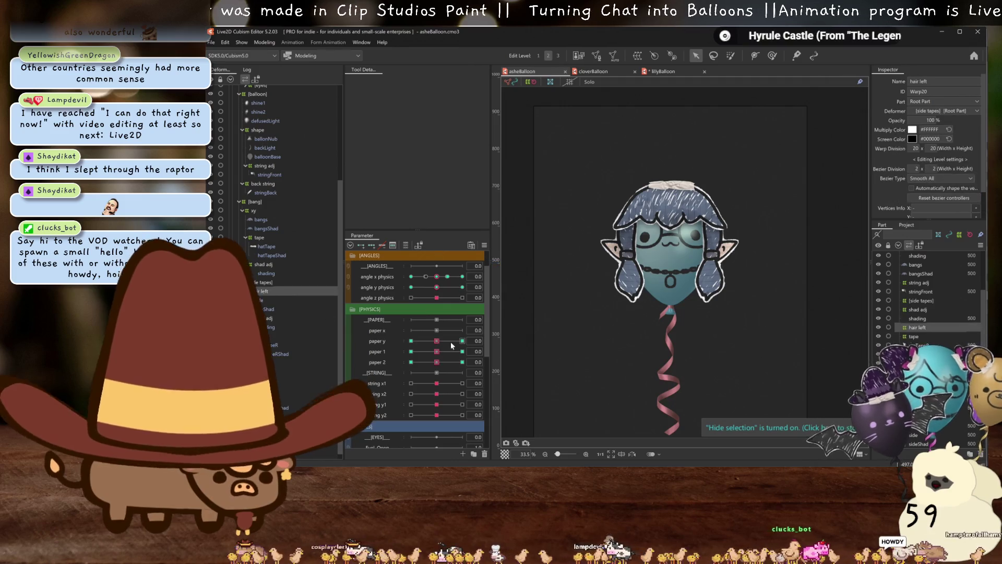
click(506, 351)
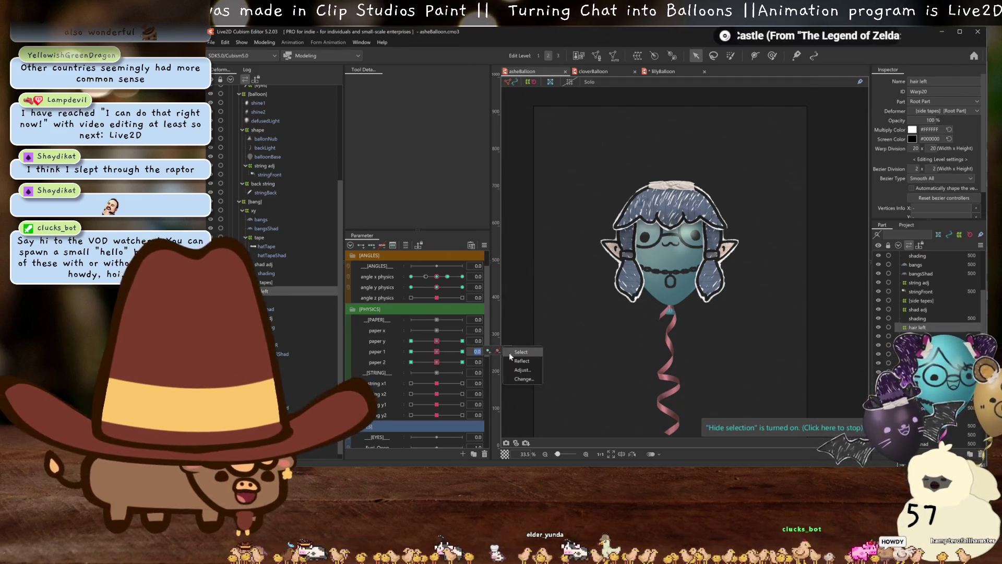
click(519, 360)
click(427, 350)
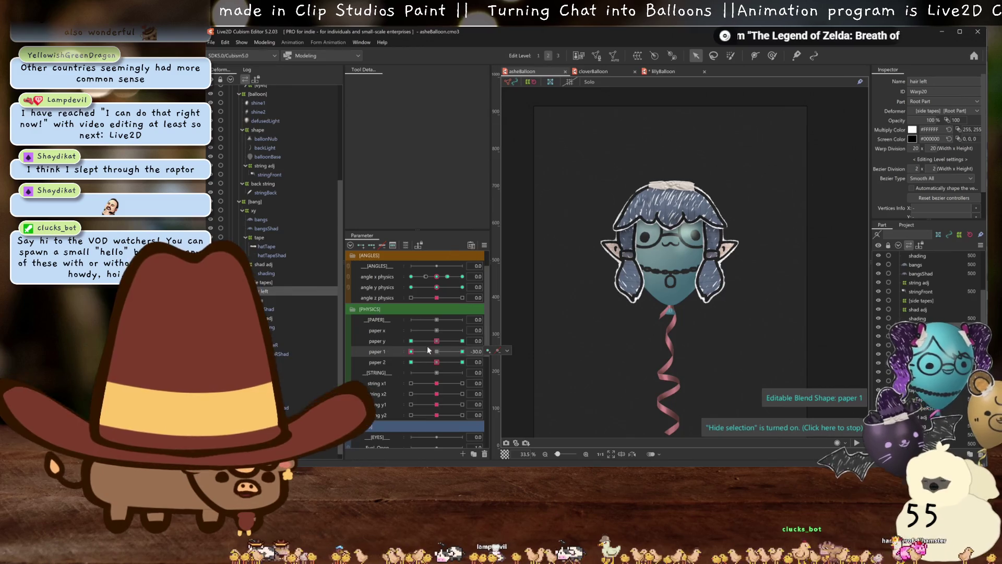
Preview paper 2 at -30, reset it to 0, and save the model
click(505, 351)
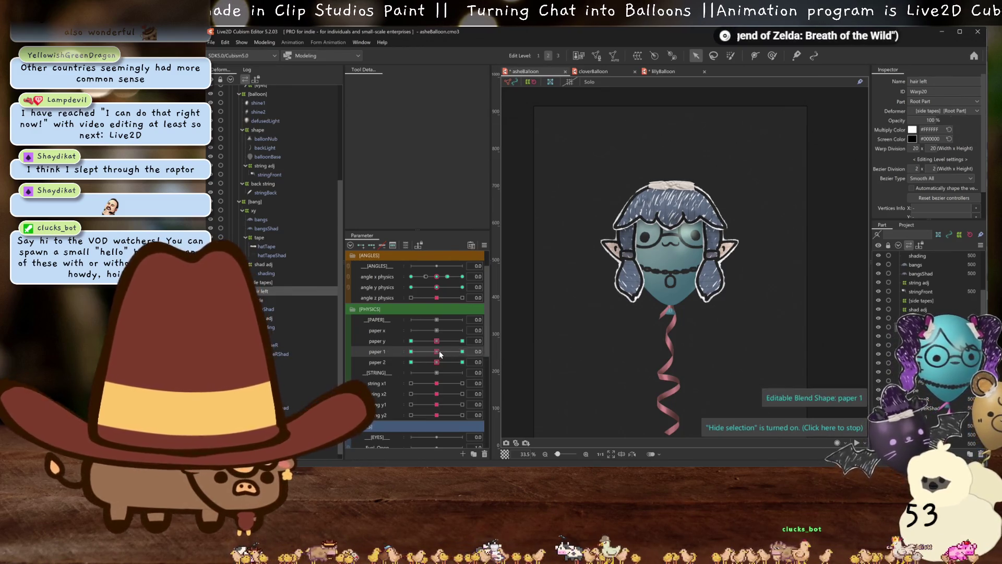
click(428, 362)
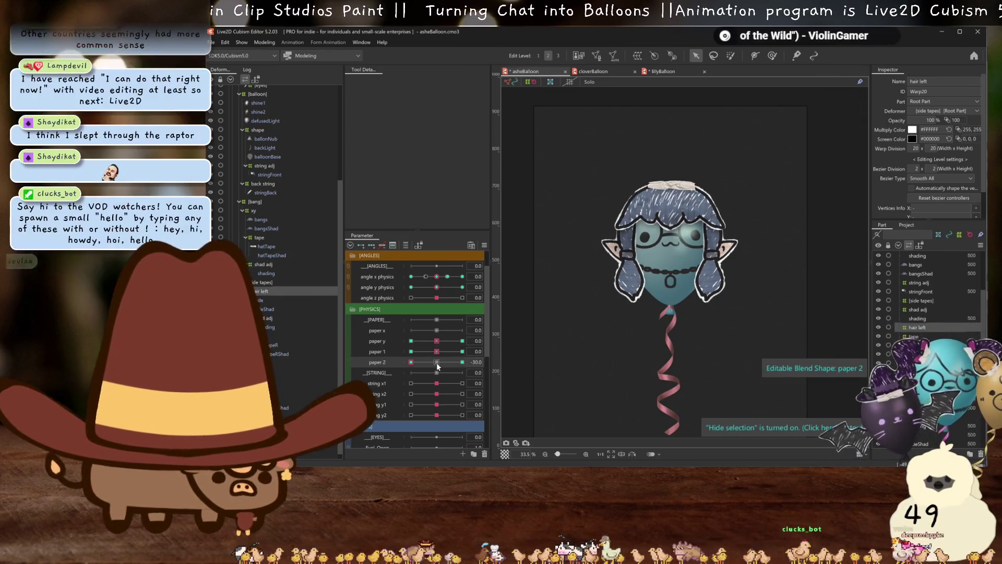
click(436, 362)
key(ctrl+s)
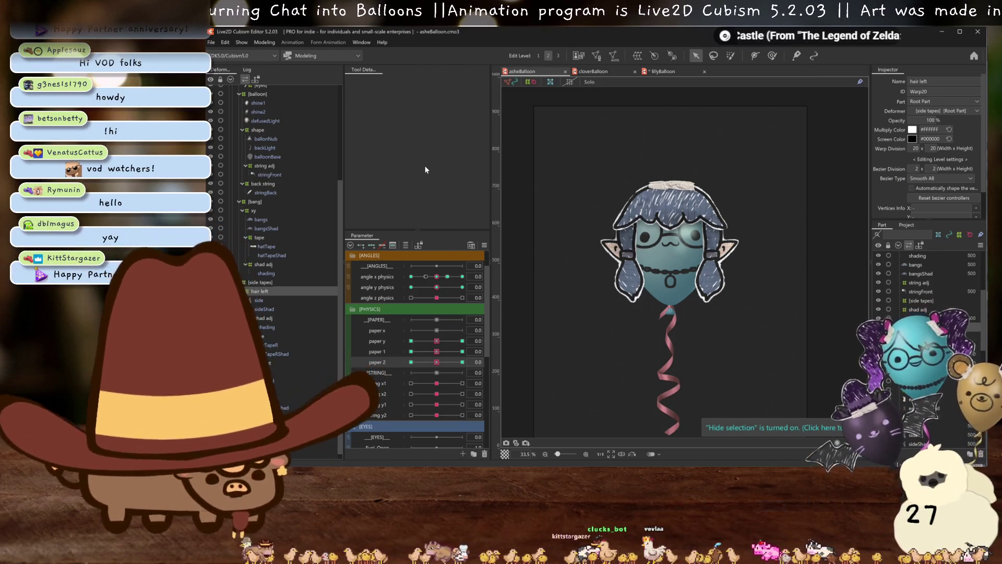
click(263, 43)
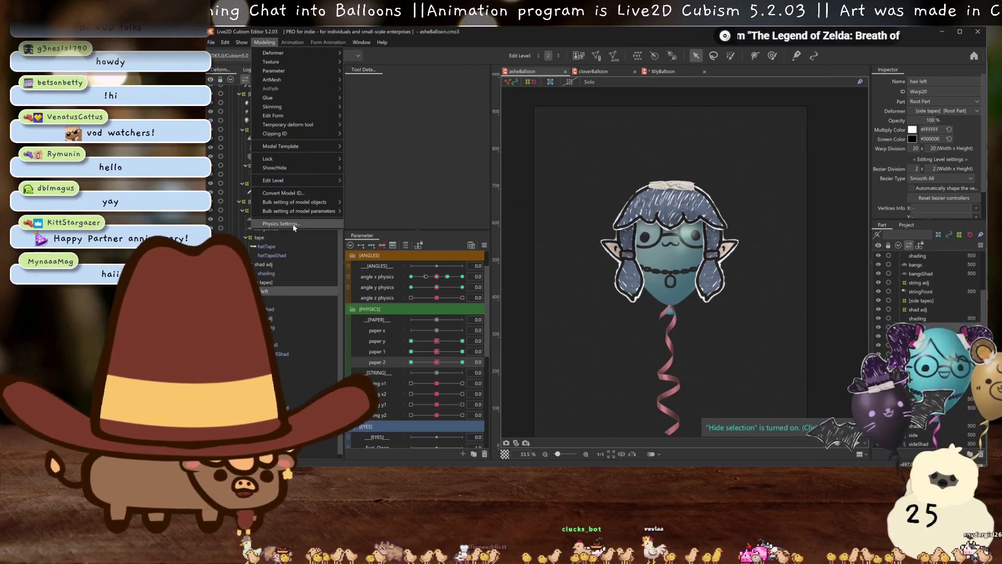
Swing the balloon in the Physics Settings preview to test paper and hair sway
click(292, 224)
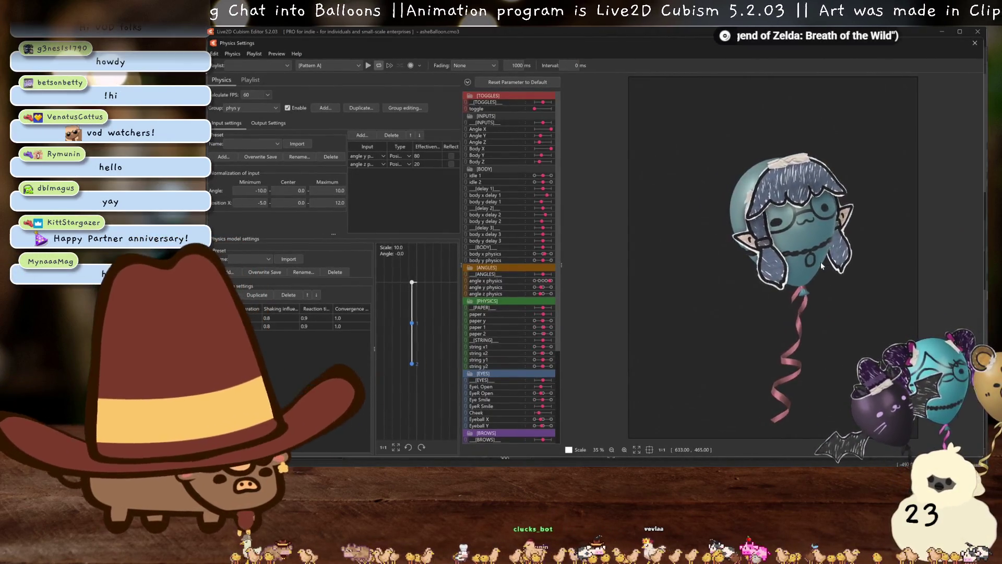
scroll(810, 272, up, 2)
scroll(811, 272, down, 2)
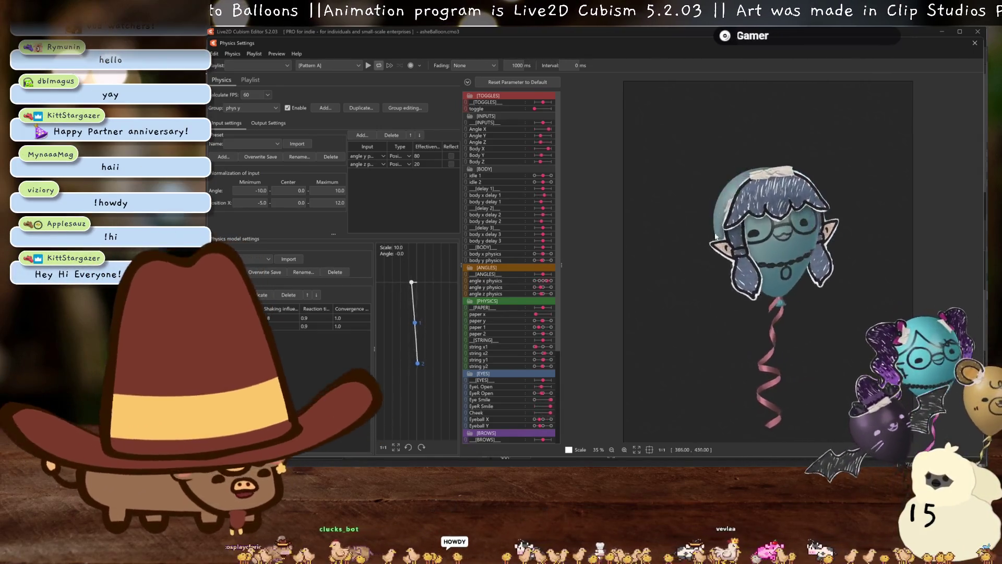
drag(706, 329, 698, 220)
key(alt+Tab)
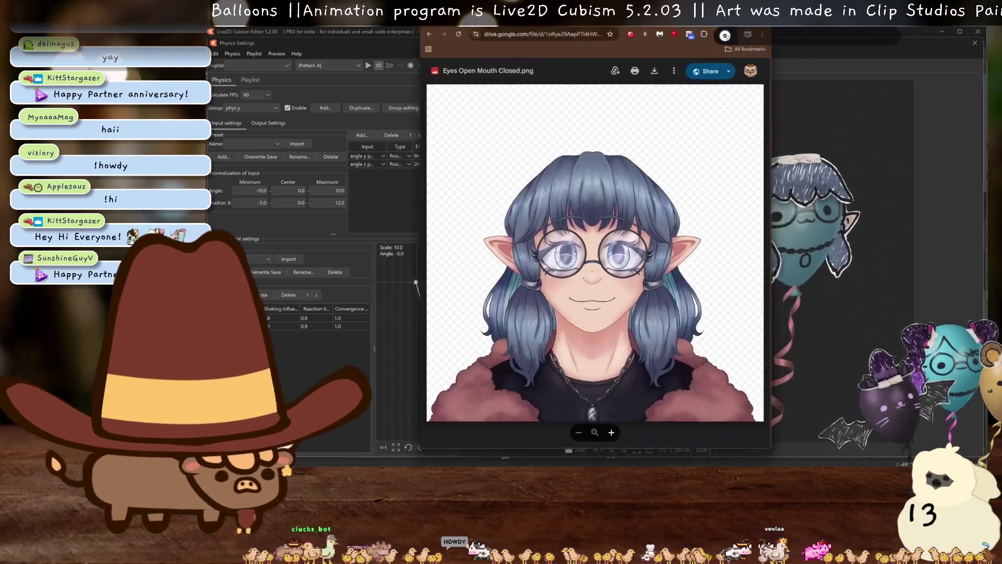
Place Eyes Open Mouth Closed.png beside the editor and swing the preview balloon again
drag(660, 68, 527, 41)
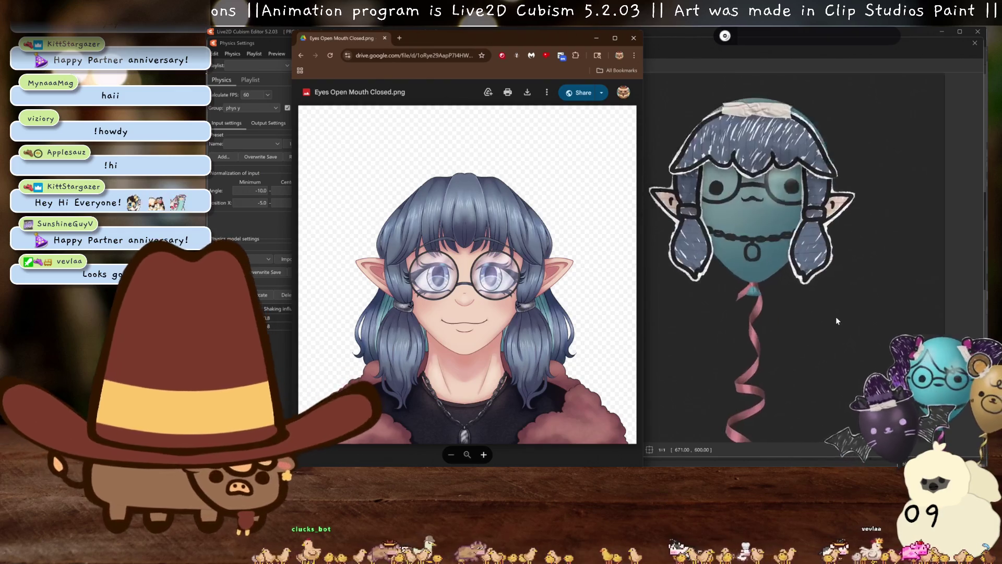
click(848, 315)
mouse_move(849, 315)
mouse_down()
mouse_move(879, 310)
mouse_move(866, 292)
mouse_up()
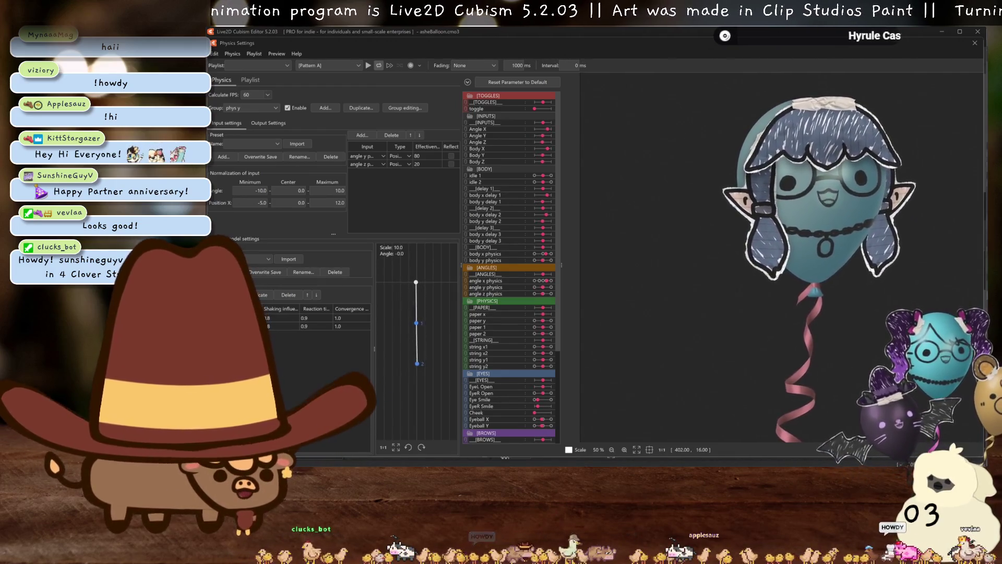
key(alt+Tab)
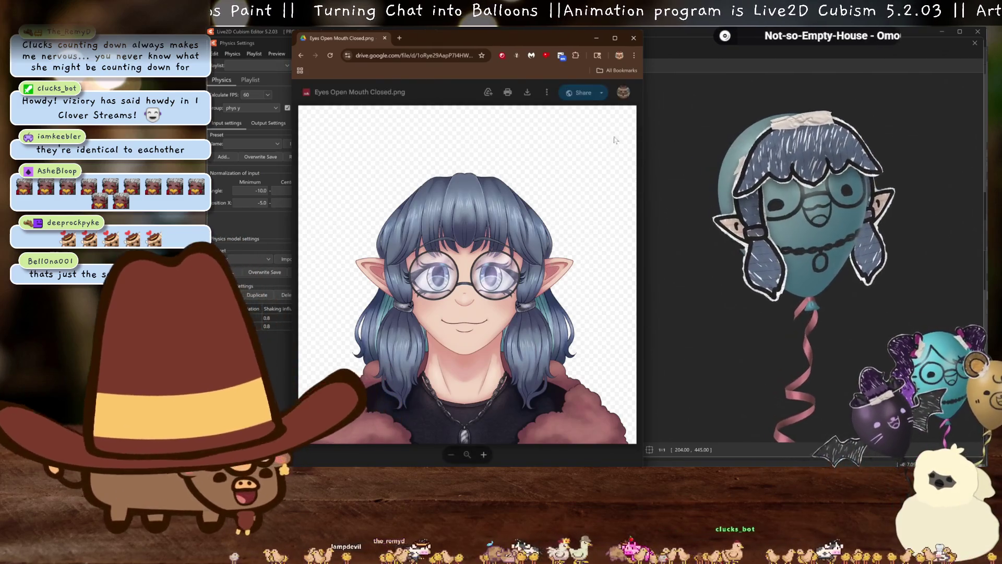
Return to Live2D Cubism Editor's Physics Settings preview of the balloon
click(850, 215)
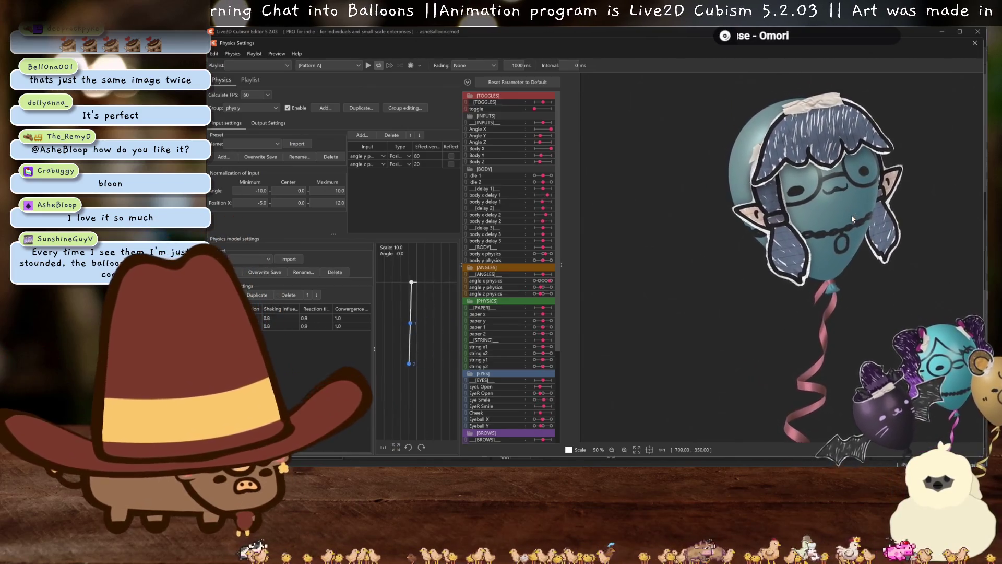
Close Physics Settings and start Edit Texture Atlas, answering the 15 unused-images prompt
click(974, 42)
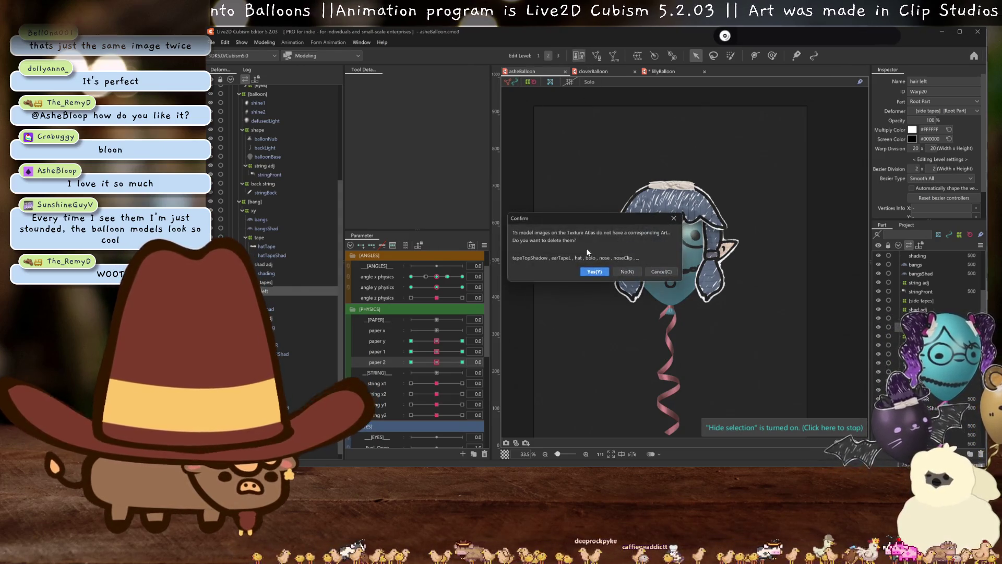
click(598, 272)
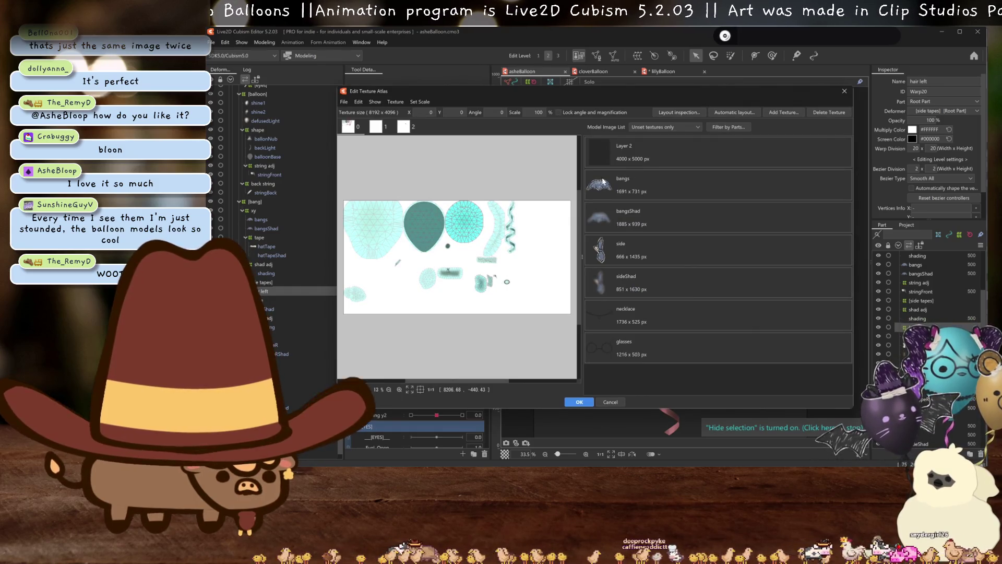
Add the unplaced part textures to the atlas and repack all meshes with Automatic layout
shift+click(646, 346)
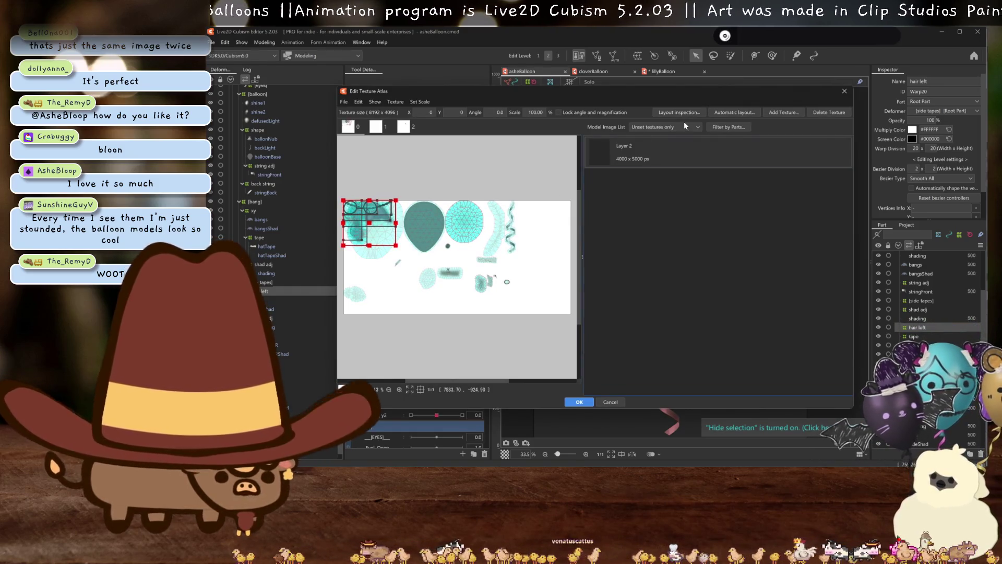
click(744, 112)
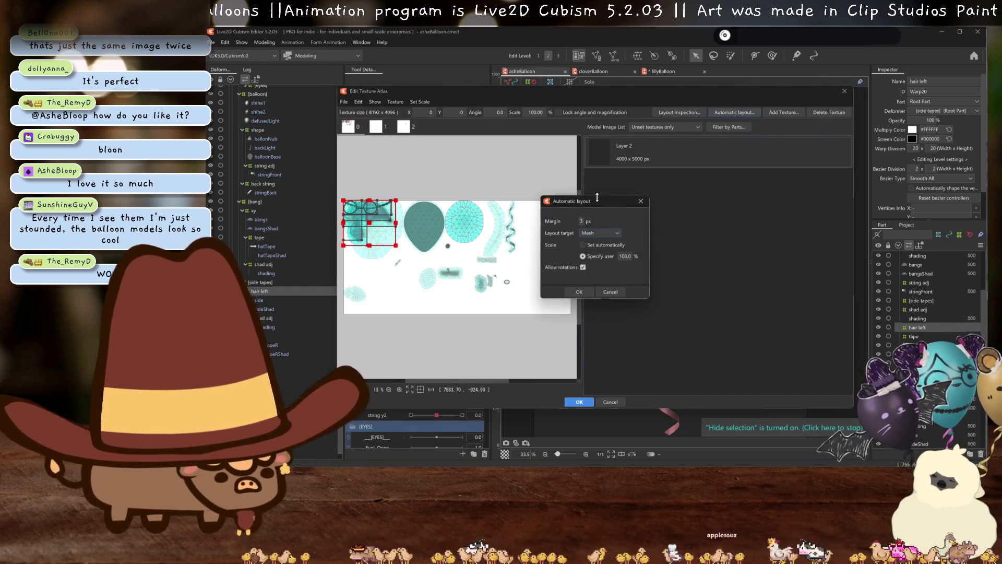
click(579, 291)
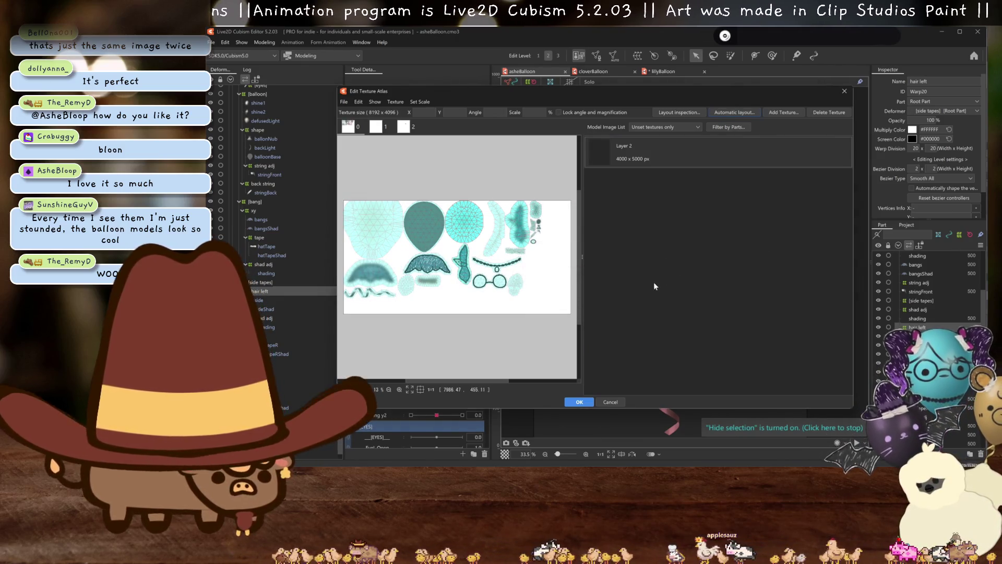
Return the canvas to the balloon model preview
scroll(496, 269, up, 2)
scroll(497, 269, down, 4)
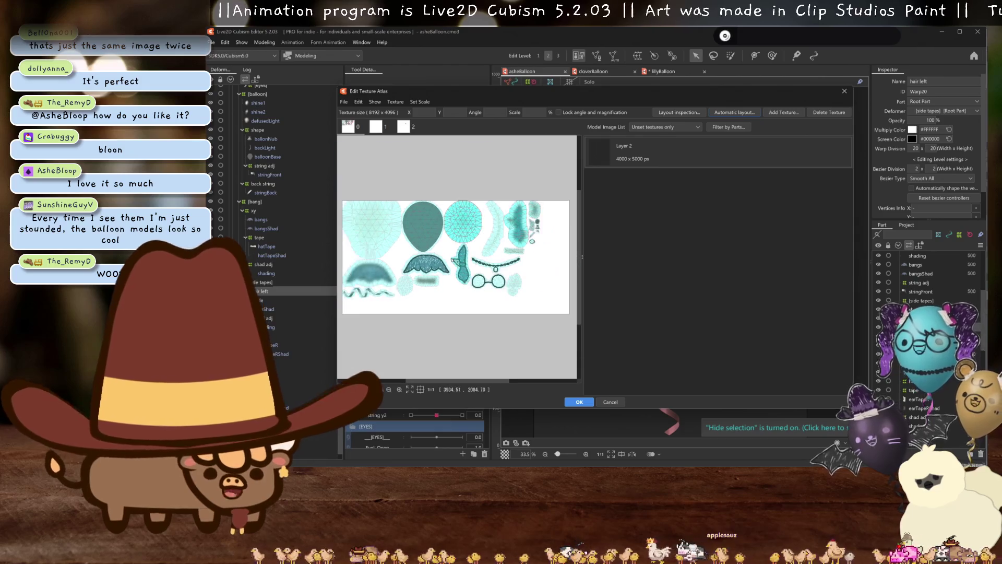
scroll(469, 250, up, 2)
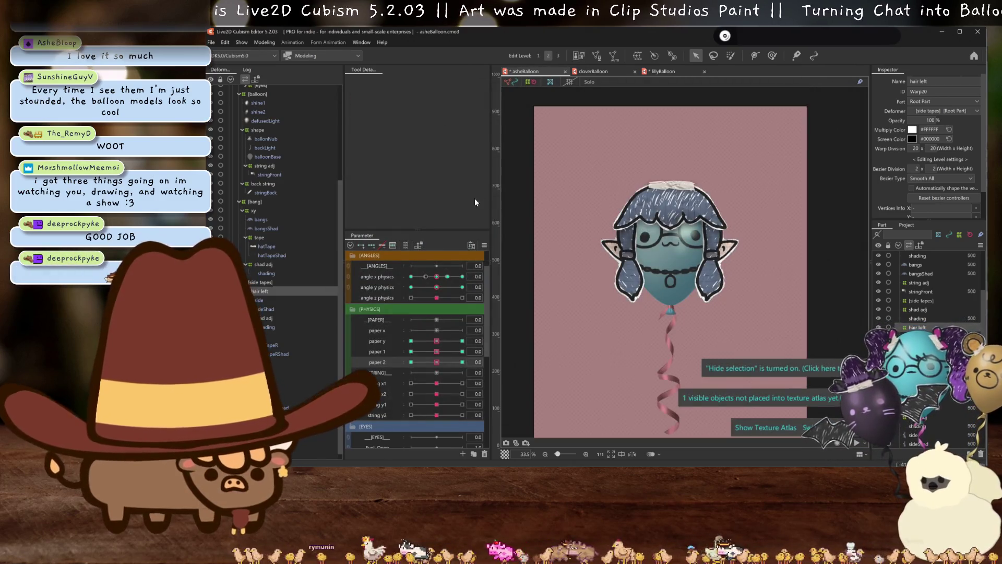
key(t)
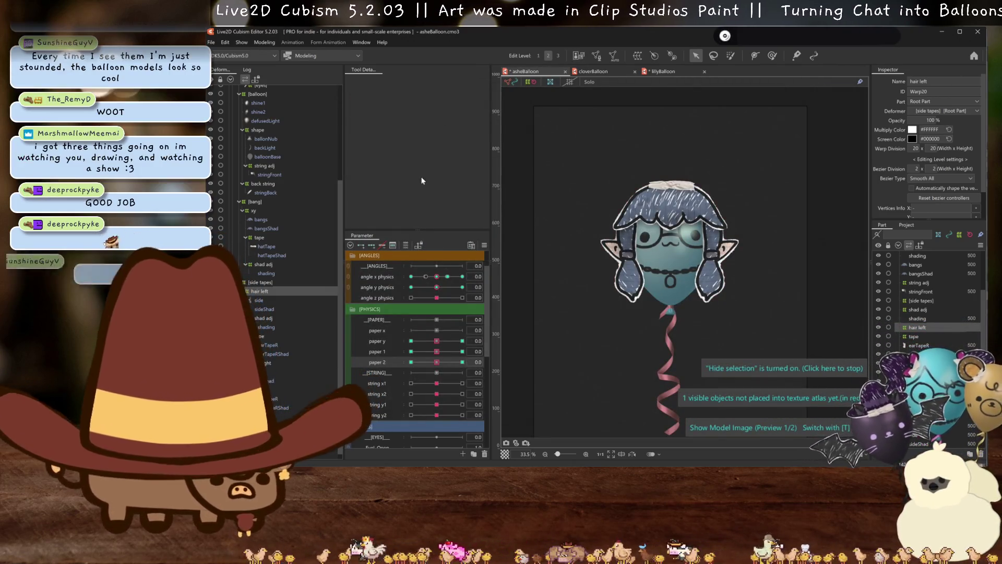
scroll(678, 229, up, 2)
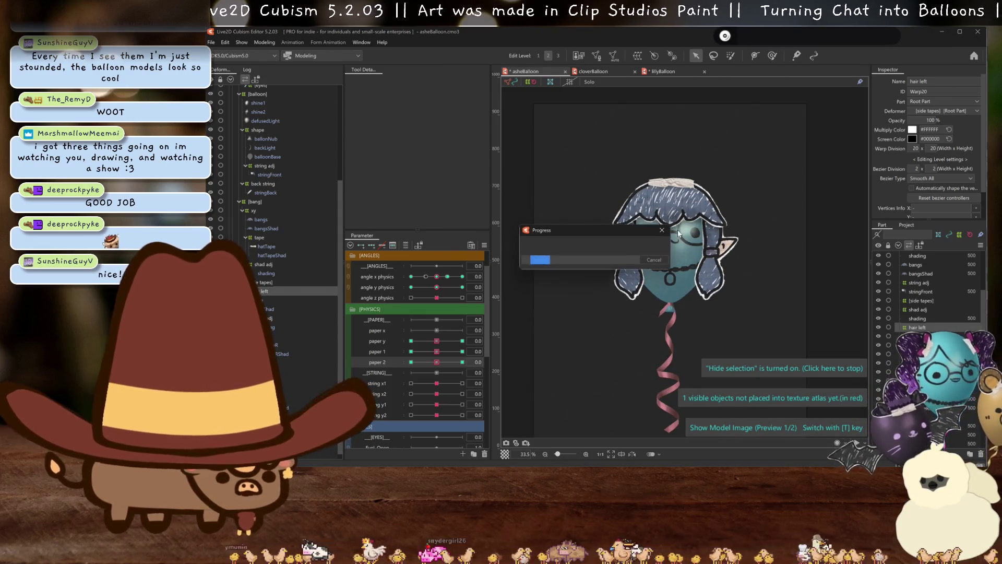
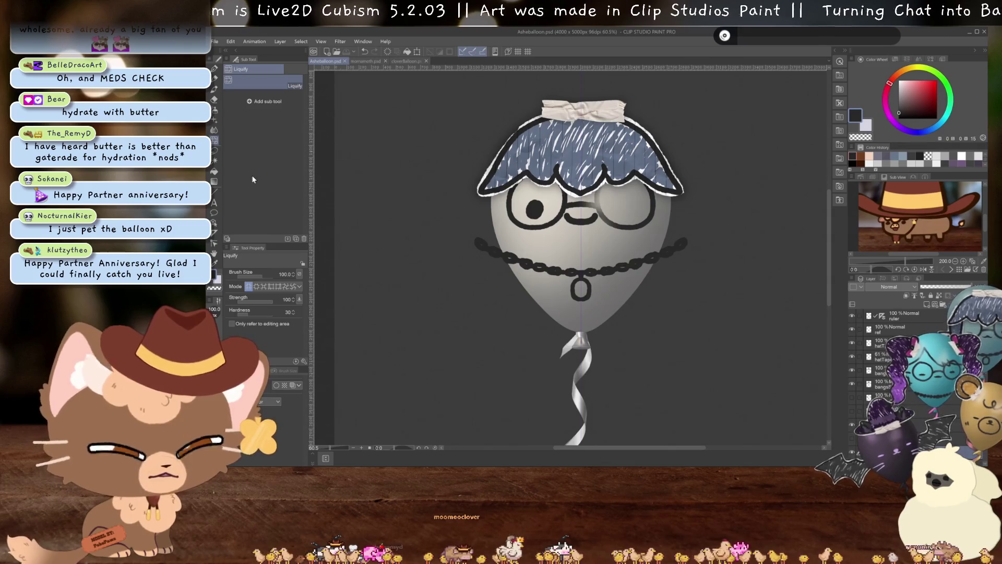
Start Save As and create a new BelleDraco folder inside the Balloon folder
key(ctrl+shift+s)
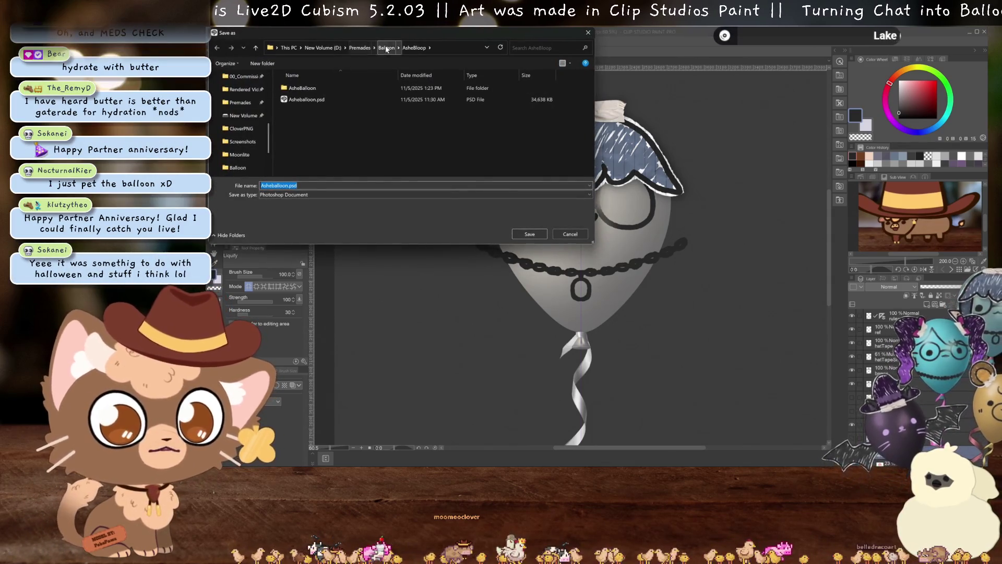
click(386, 48)
right_click(308, 170)
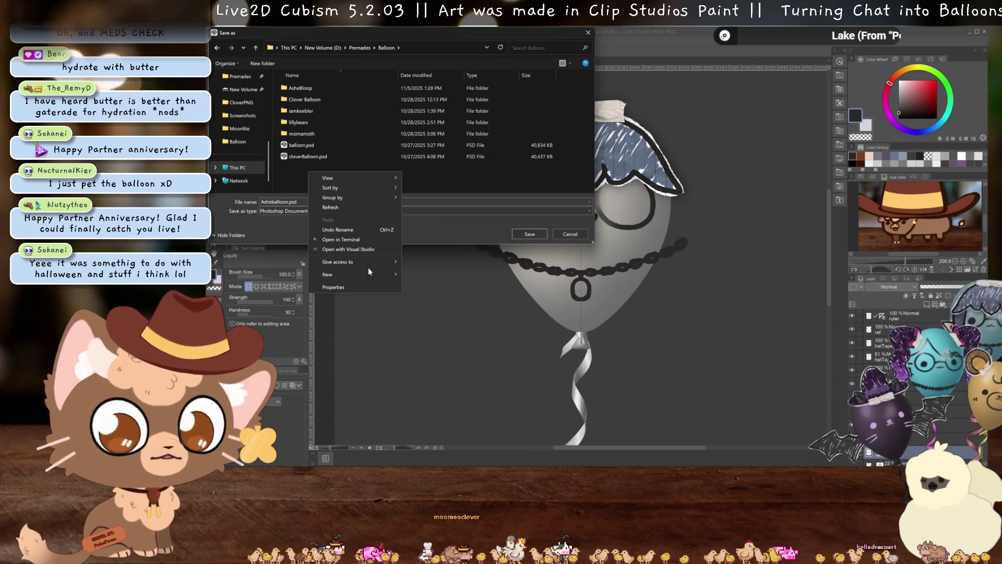
mouse_move(378, 273)
click(436, 275)
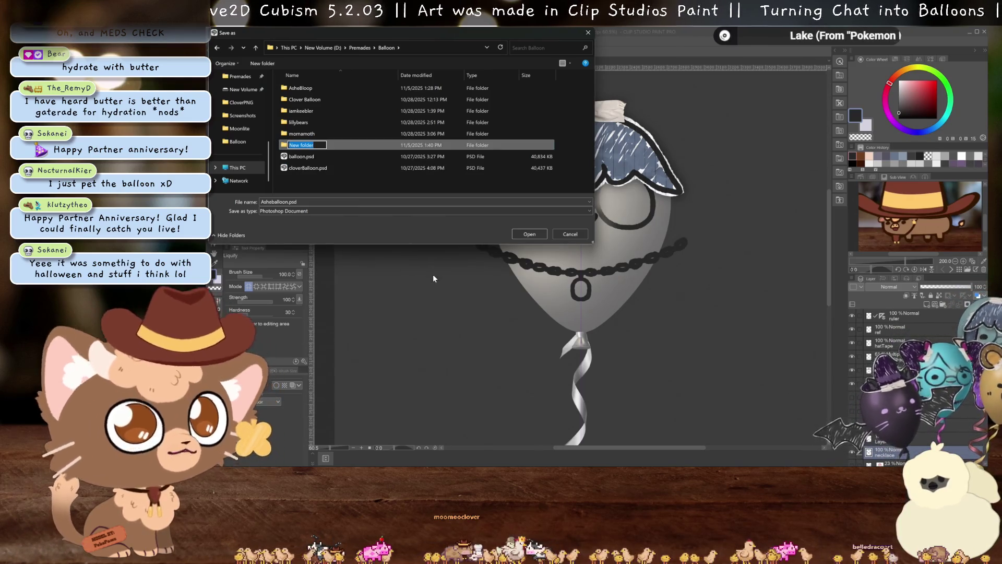
text(Bel)
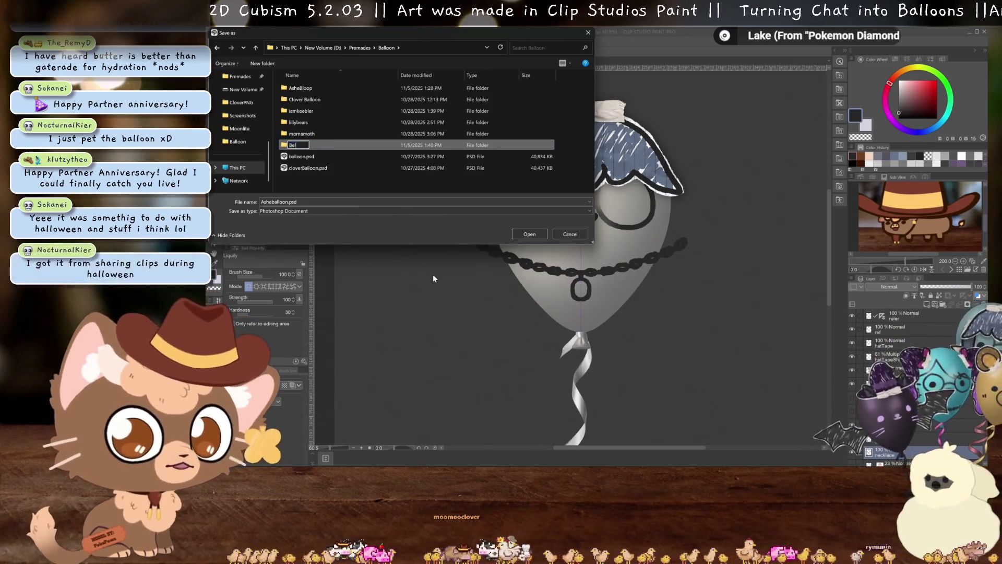
text(leDracoArts)
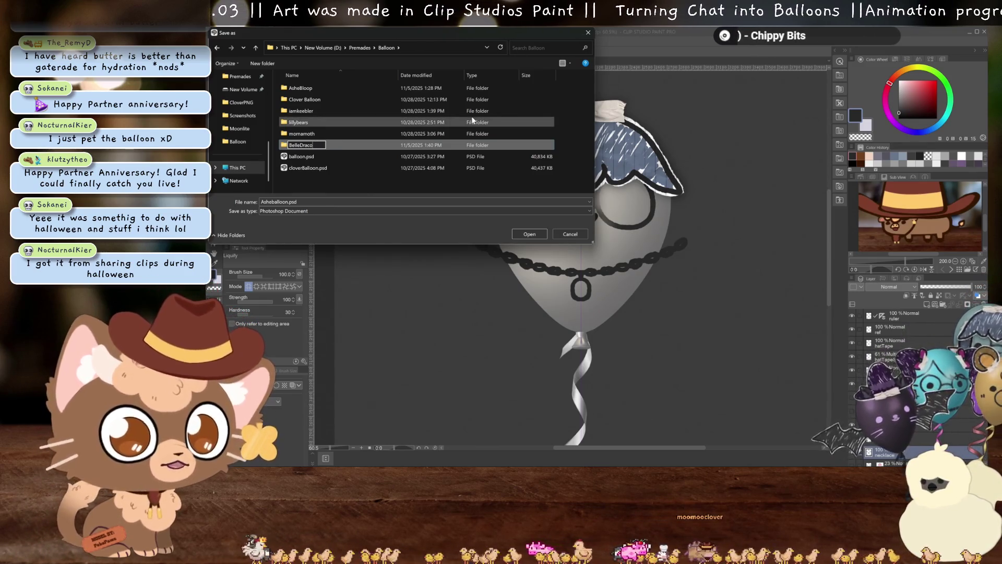
key(Return)
Rename the file to Belleballoon.psd and save it in the new folder
double_click(301, 99)
drag(273, 202, 257, 203)
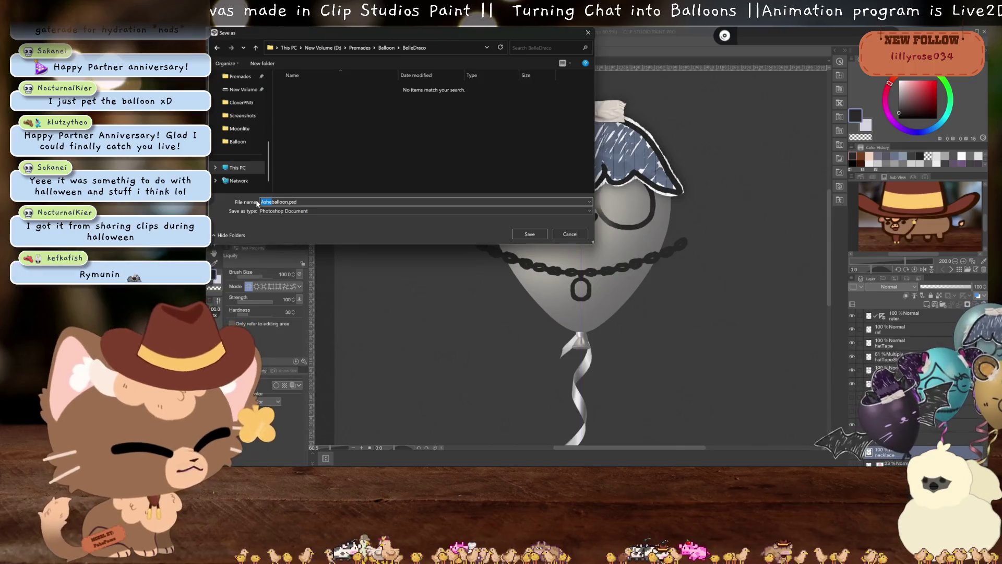
text(Bell)
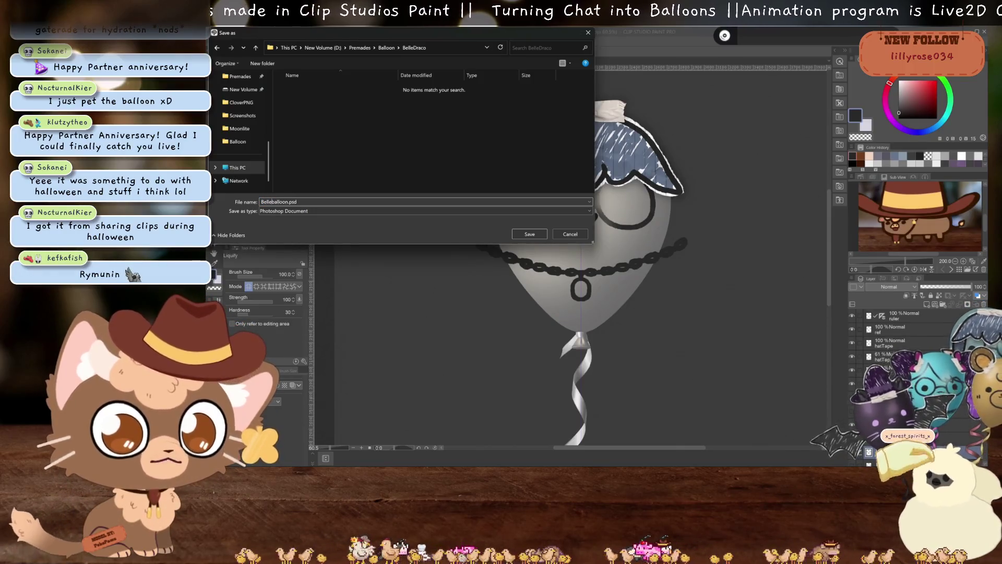
key(Return)
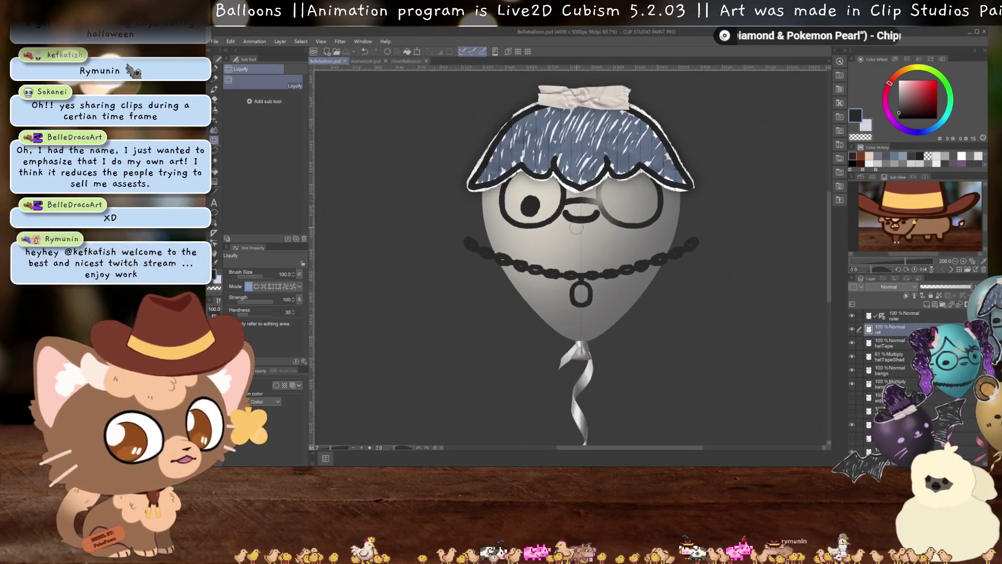
Paste the dragon reference sheet as a new layer above ref at the canvas's top-left
click(889, 329)
drag(522, 156, 569, 313)
key(ctrl+v)
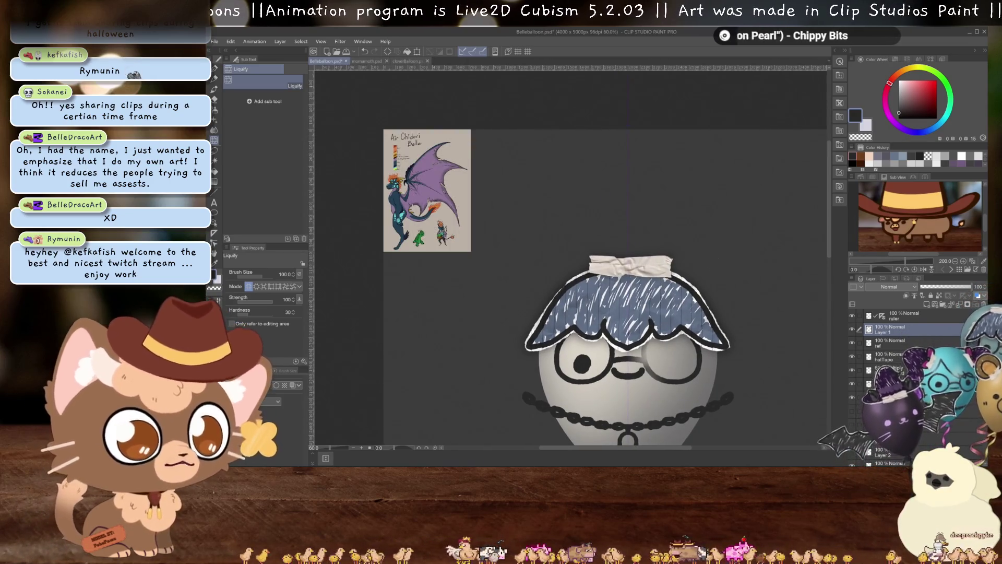
Zoom and pan to inspect the Belle title, wing tip, small figures and balloon
scroll(397, 156, up, 5)
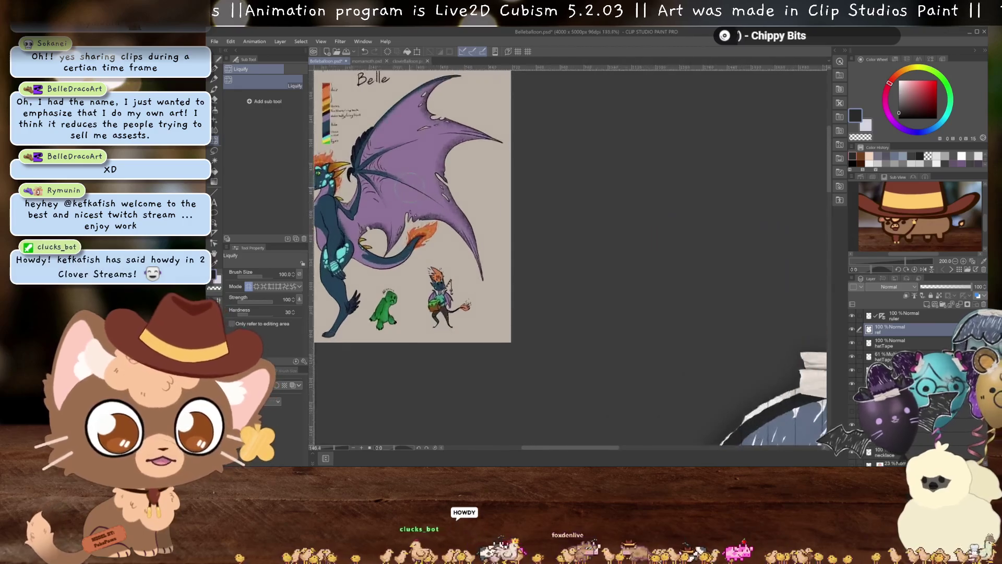
drag(553, 219, 579, 236)
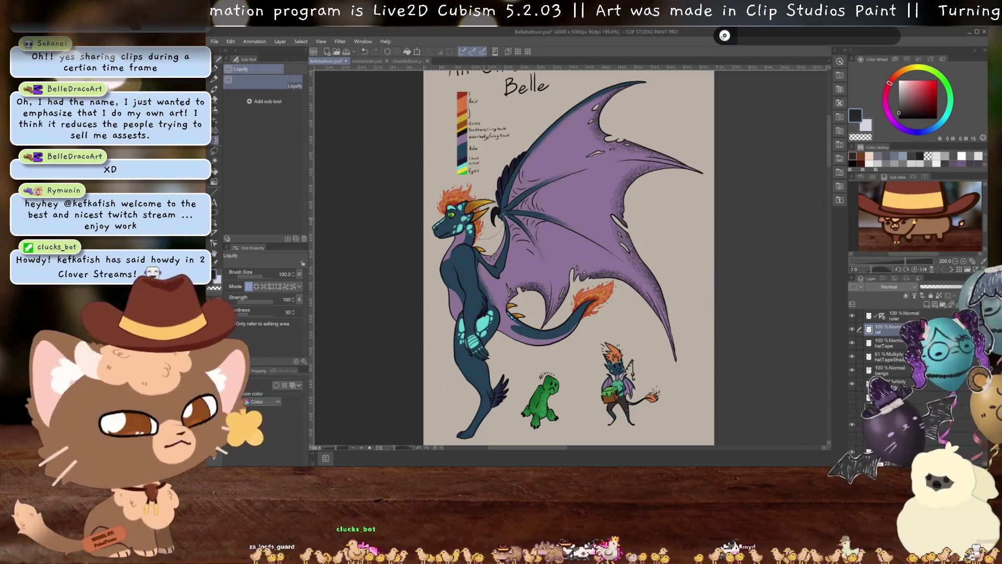
scroll(490, 219, down, 3)
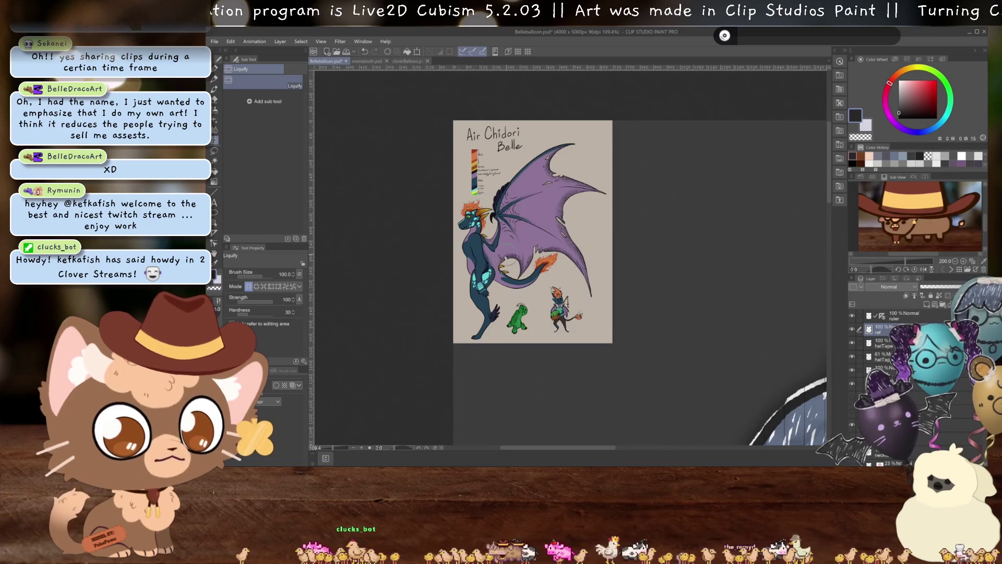
scroll(475, 222, up, 3)
mouse_move(687, 283)
mouse_down()
mouse_move(577, 188)
mouse_move(680, 246)
mouse_up()
scroll(577, 188, down, 5)
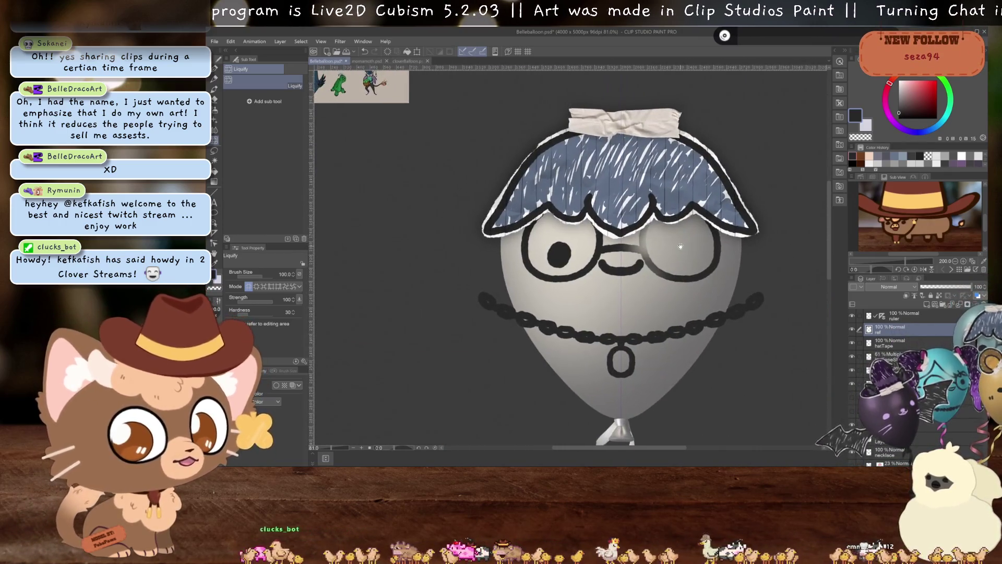
drag(377, 147, 630, 299)
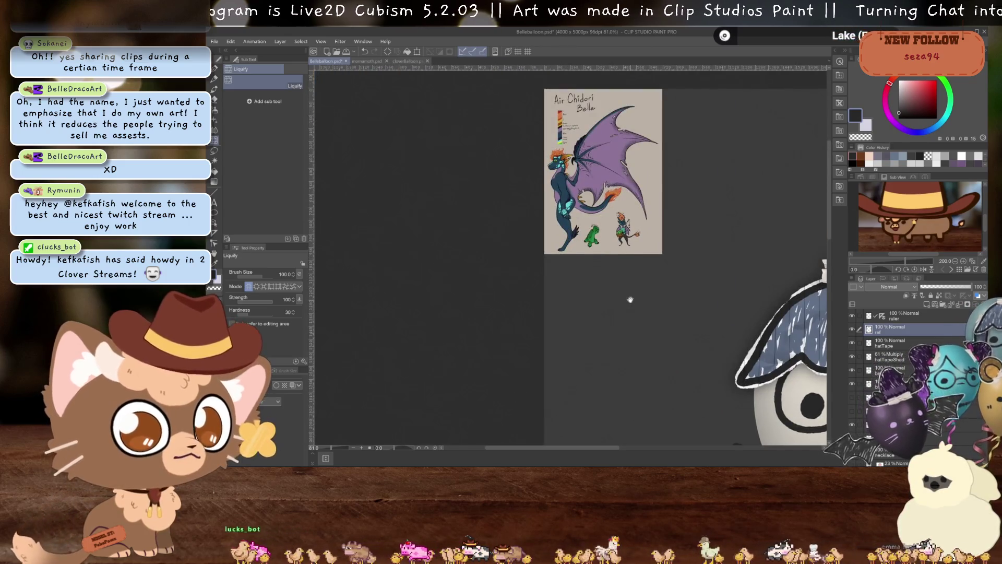
scroll(631, 300, up, 2)
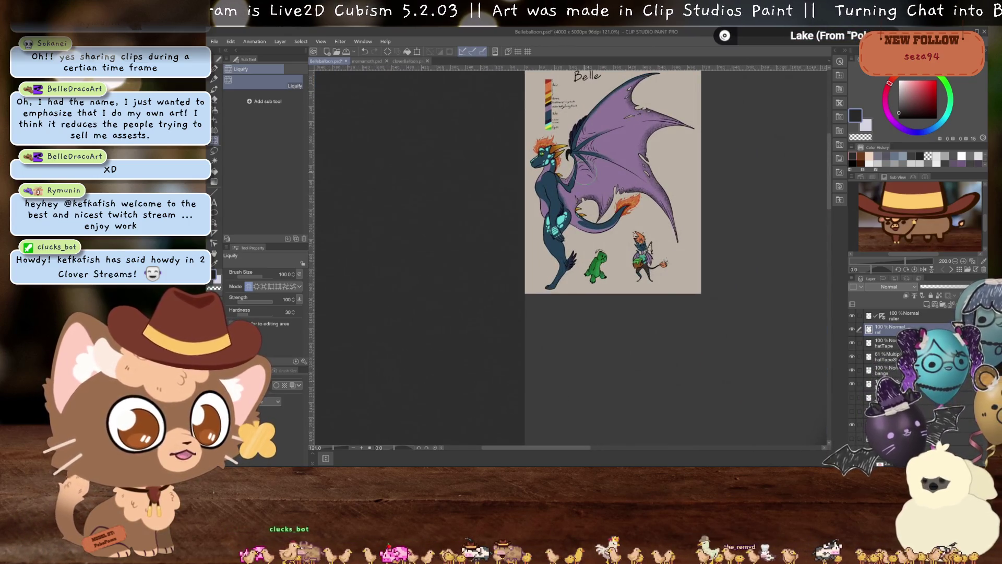
scroll(631, 299, down, 2)
drag(631, 299, 463, 195)
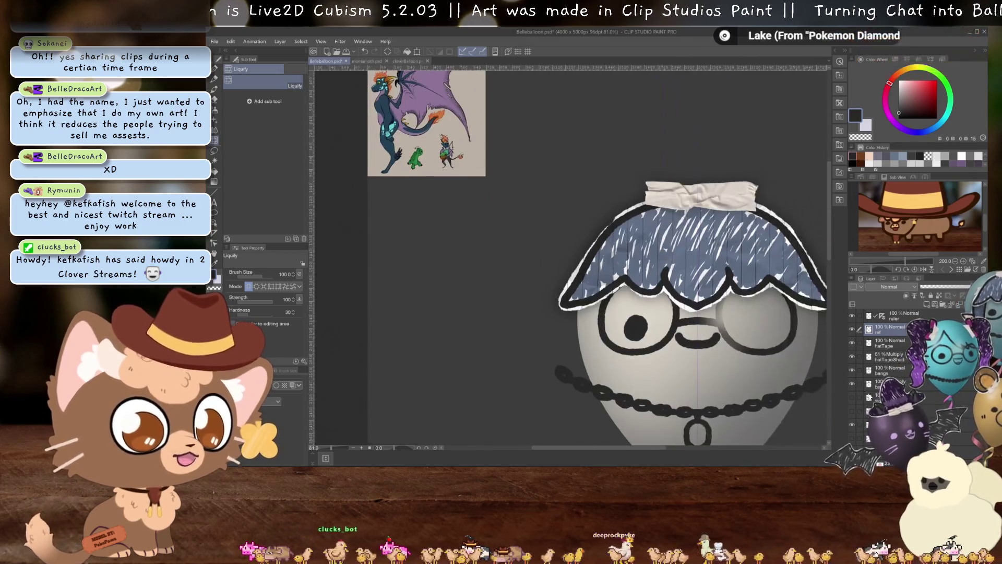
scroll(681, 326, down, 1)
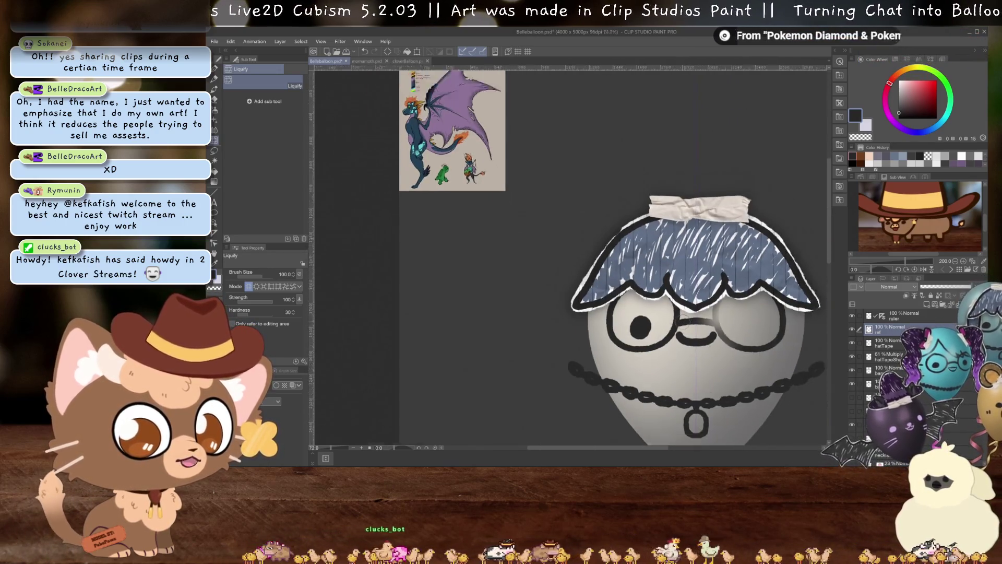
scroll(685, 323, down, 1)
drag(684, 324, 614, 272)
scroll(902, 353, down, 2)
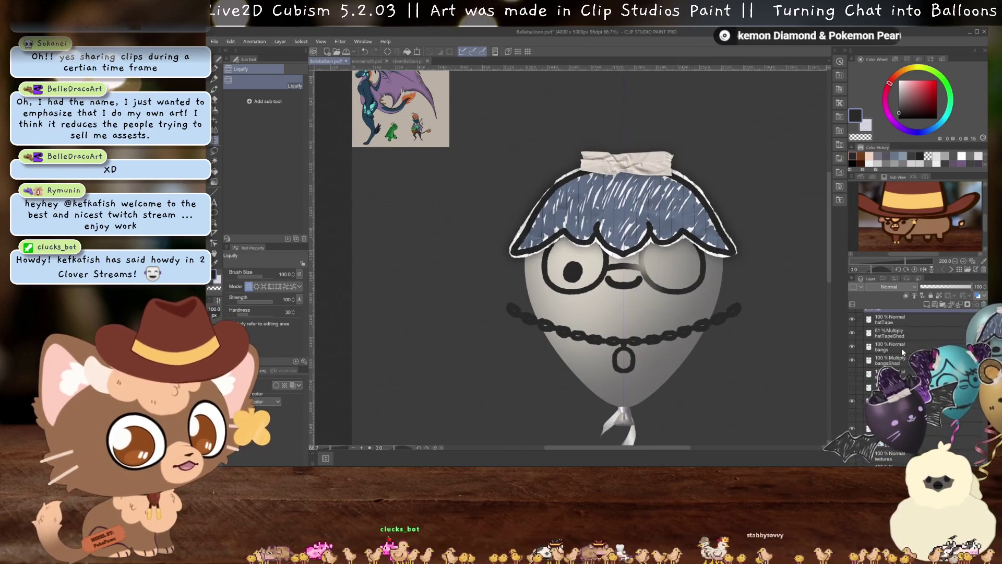
Delete the hatTapeShad, bangs, bangsShad, side and sideShad layers
click(897, 333)
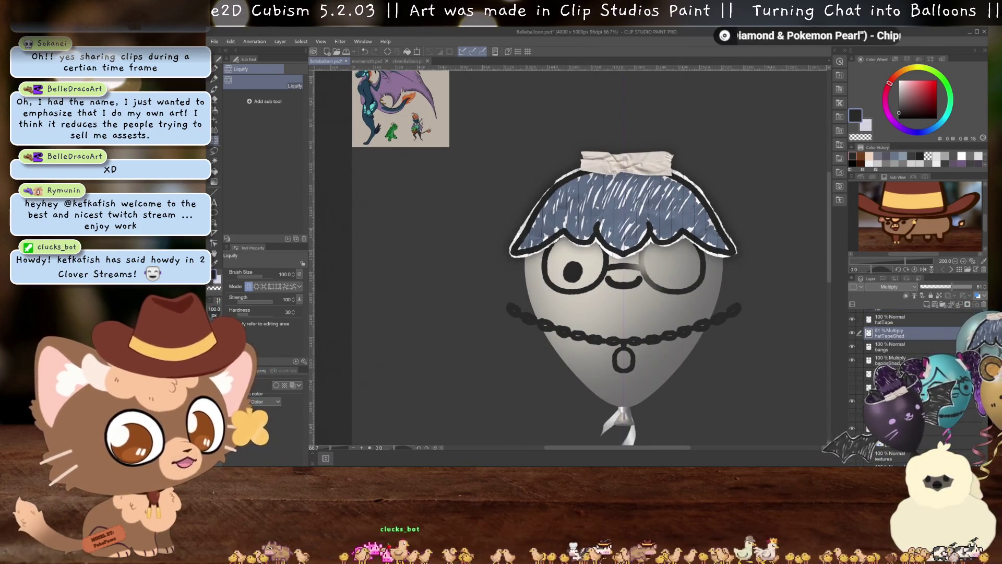
click(859, 346)
click(859, 360)
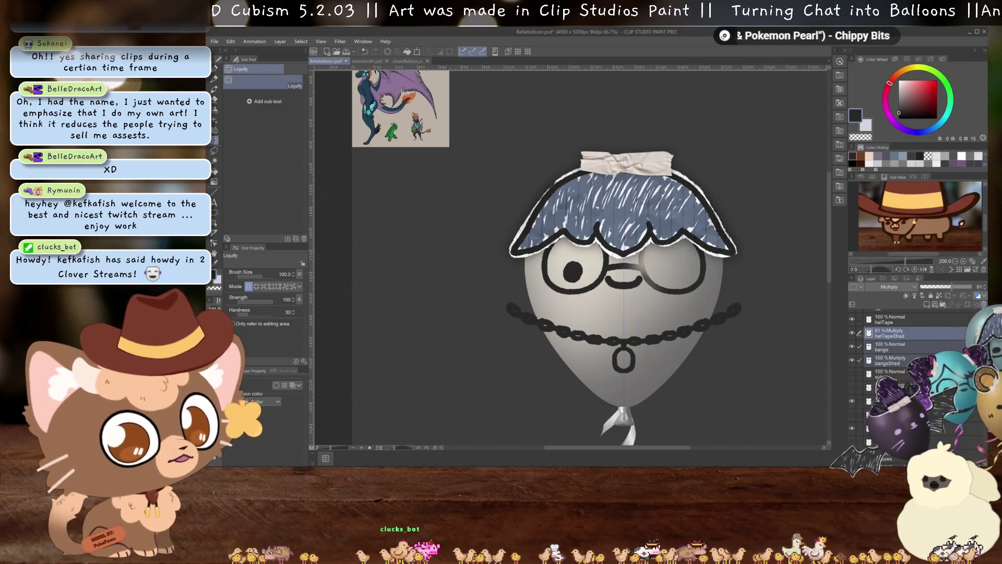
key(Delete)
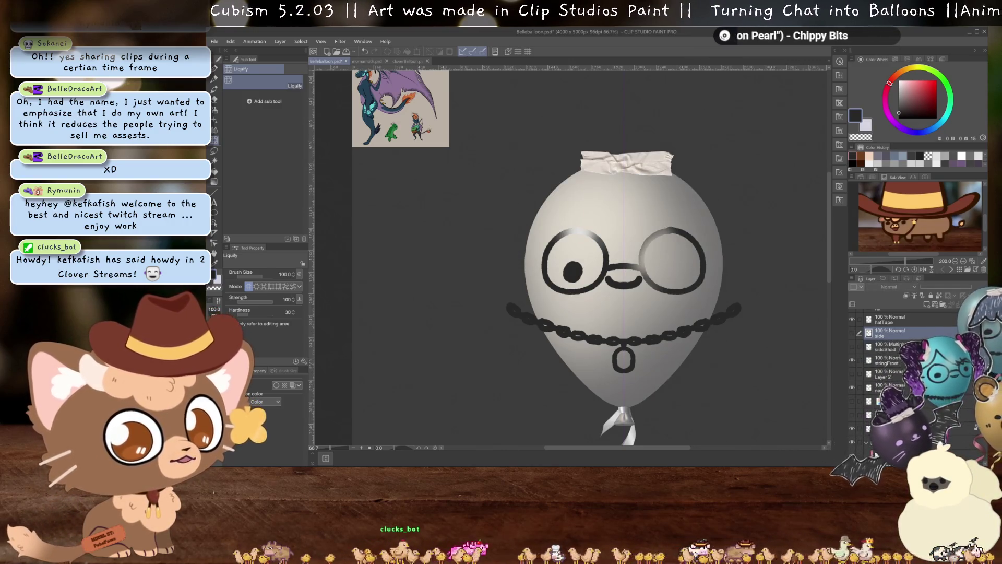
key(Delete)
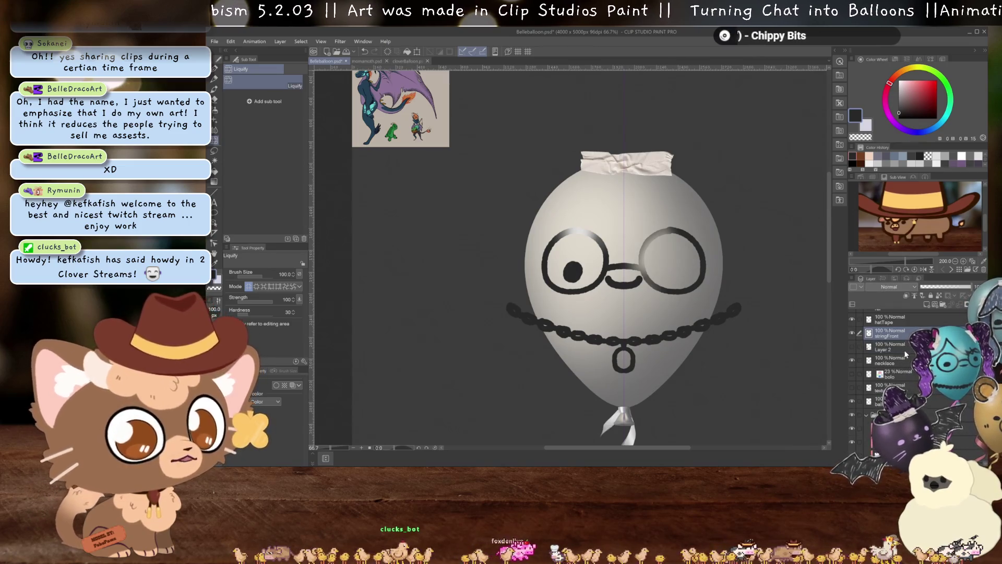
Delete the hatTape, necklace and glasses layers, leaving a plain face
scroll(904, 354, up, 1)
click(887, 343)
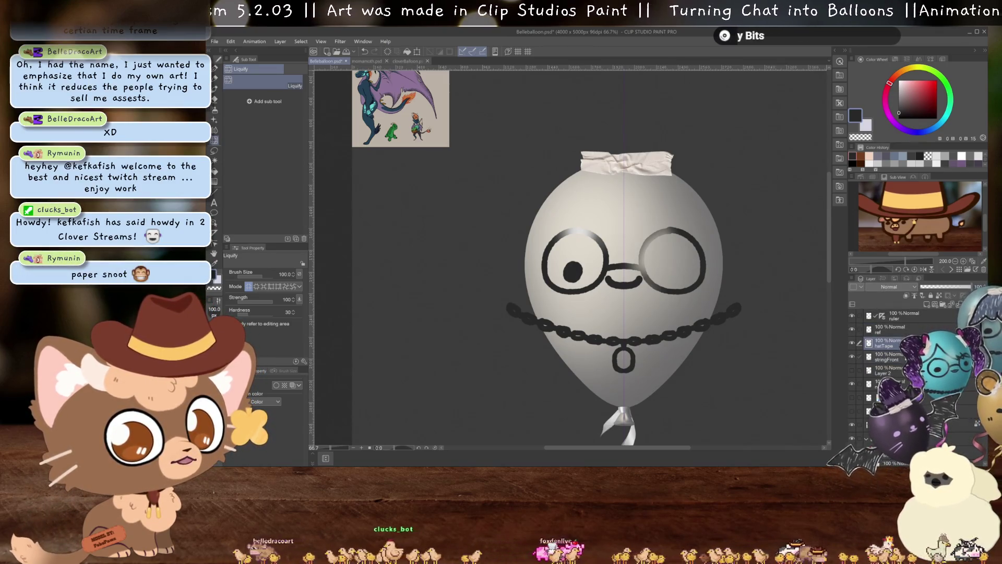
key(Delete)
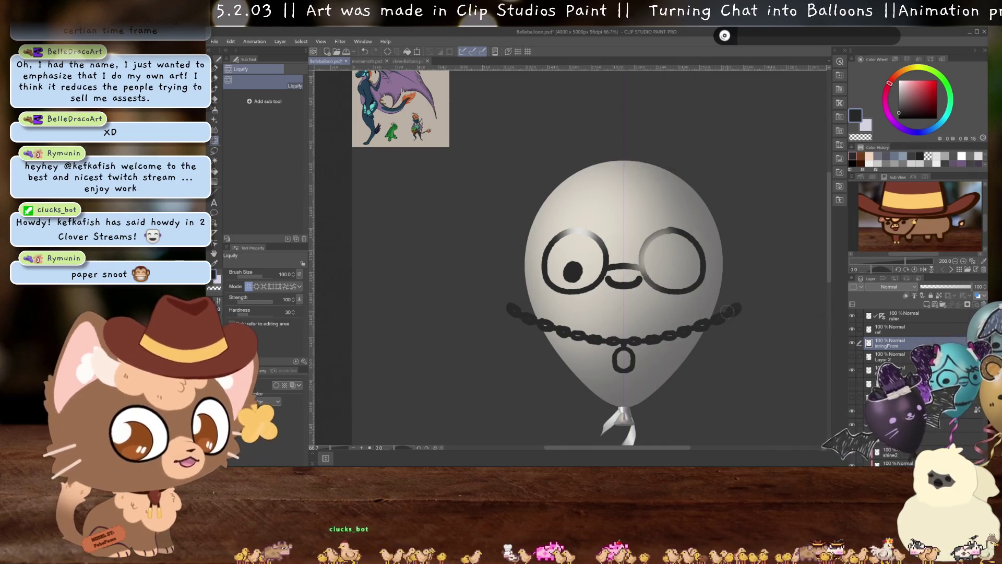
scroll(726, 312, down, 2)
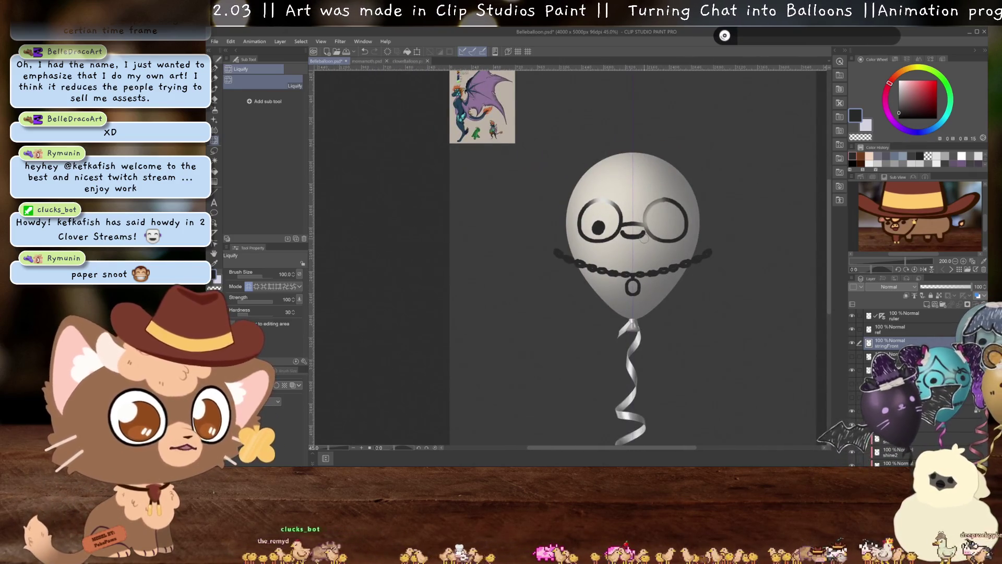
scroll(645, 238, up, 2)
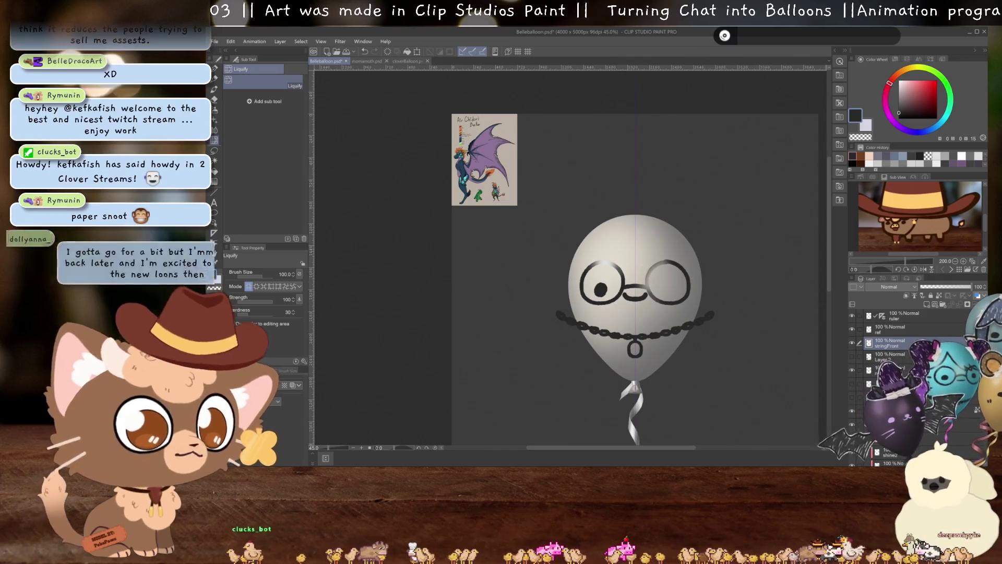
click(890, 370)
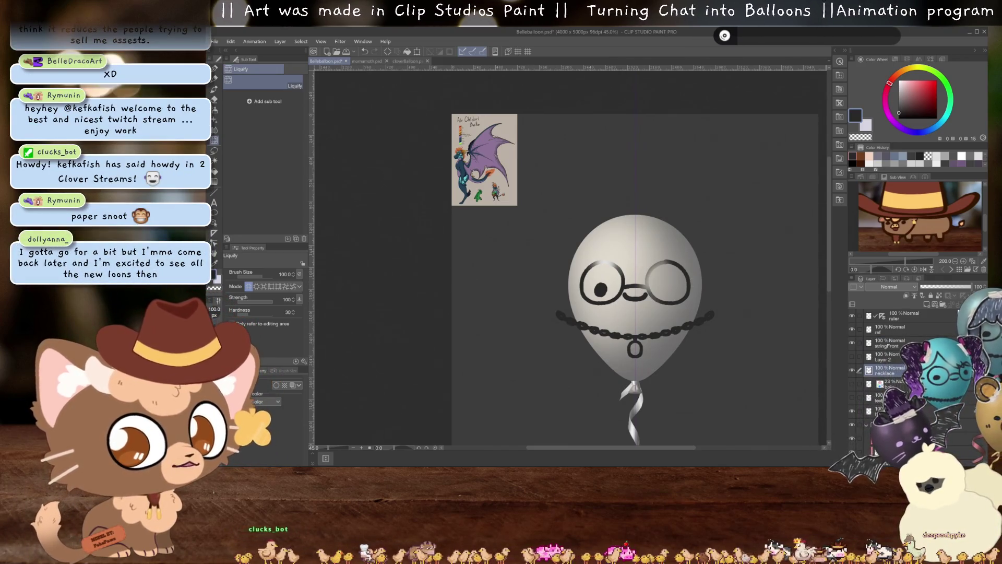
key(Delete)
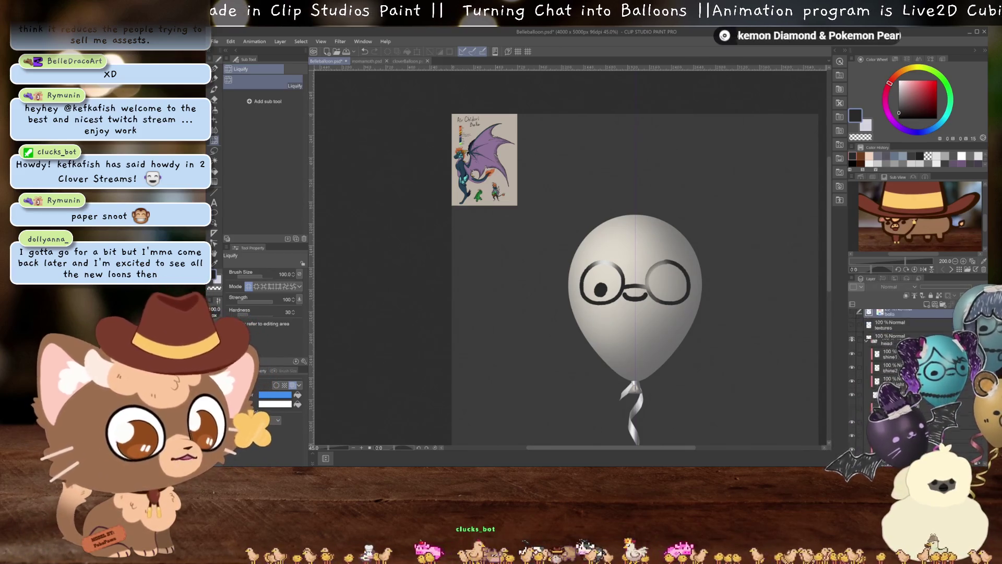
click(892, 371)
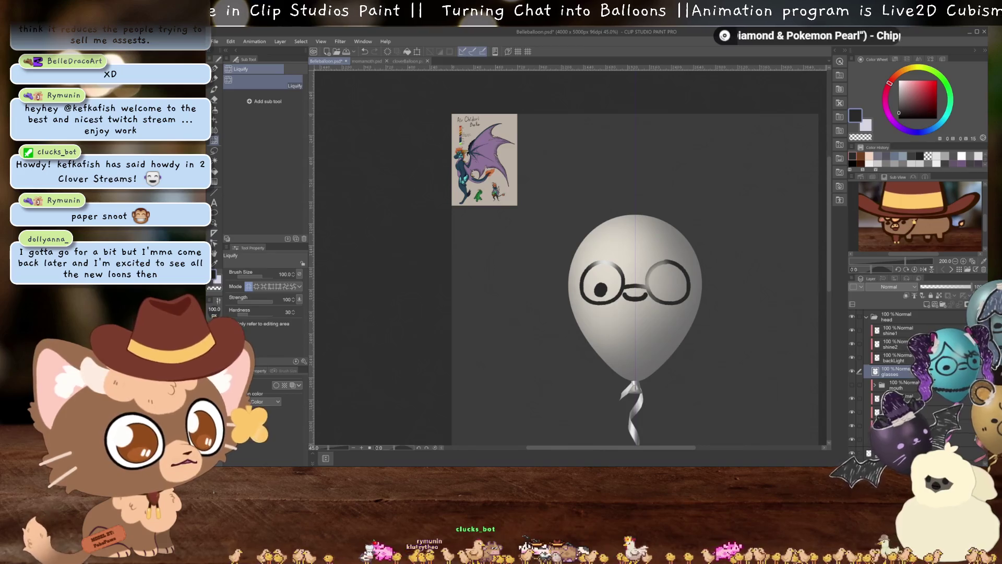
click(932, 305)
scroll(669, 323, up, 2)
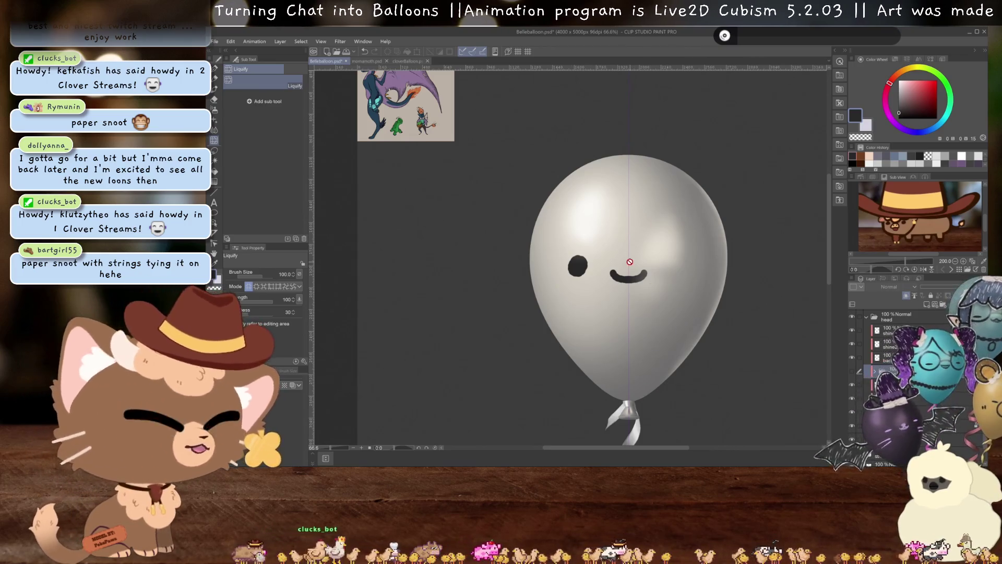
scroll(630, 262, up, 3)
scroll(630, 251, down, 2)
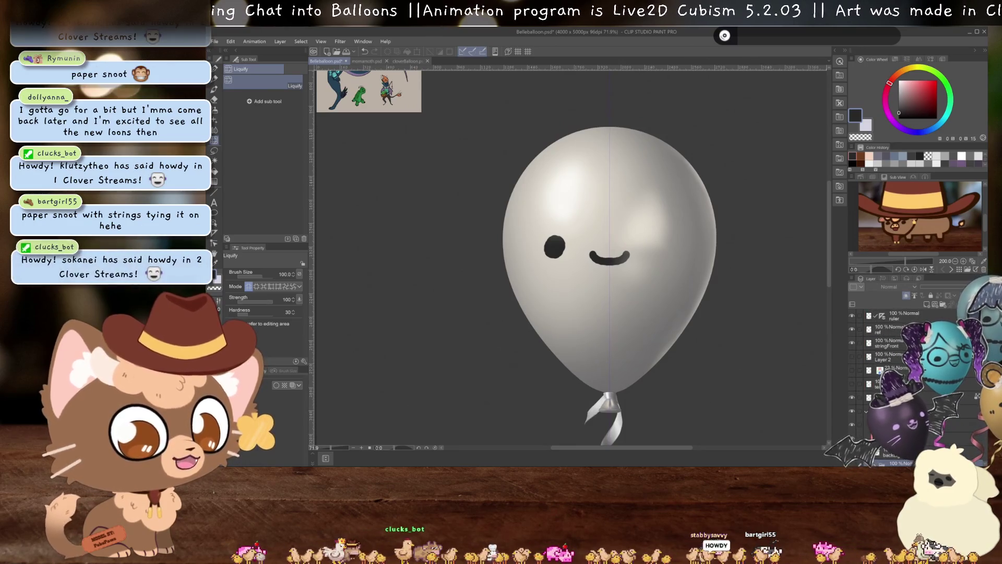
scroll(632, 190, down, 3)
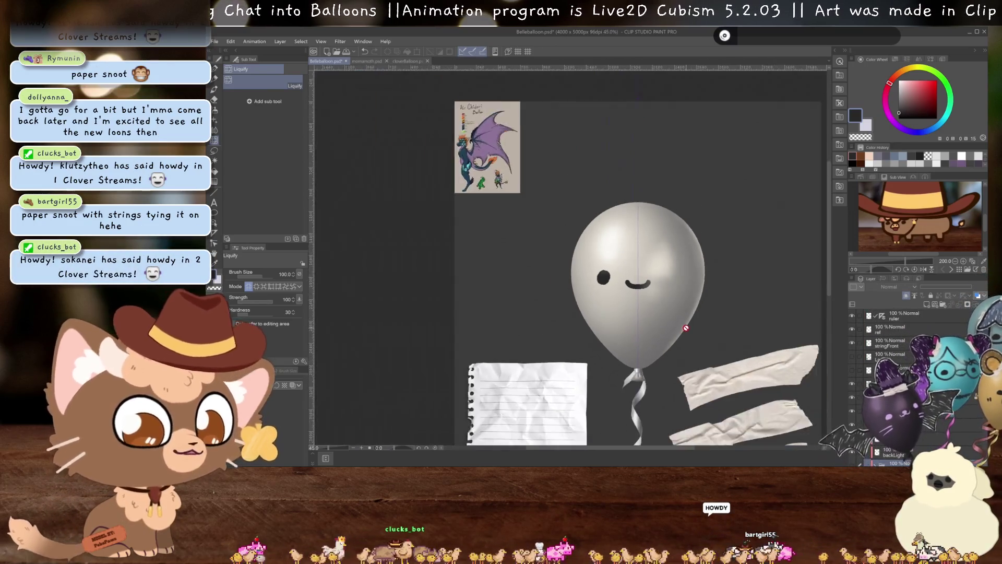
drag(666, 273, 651, 240)
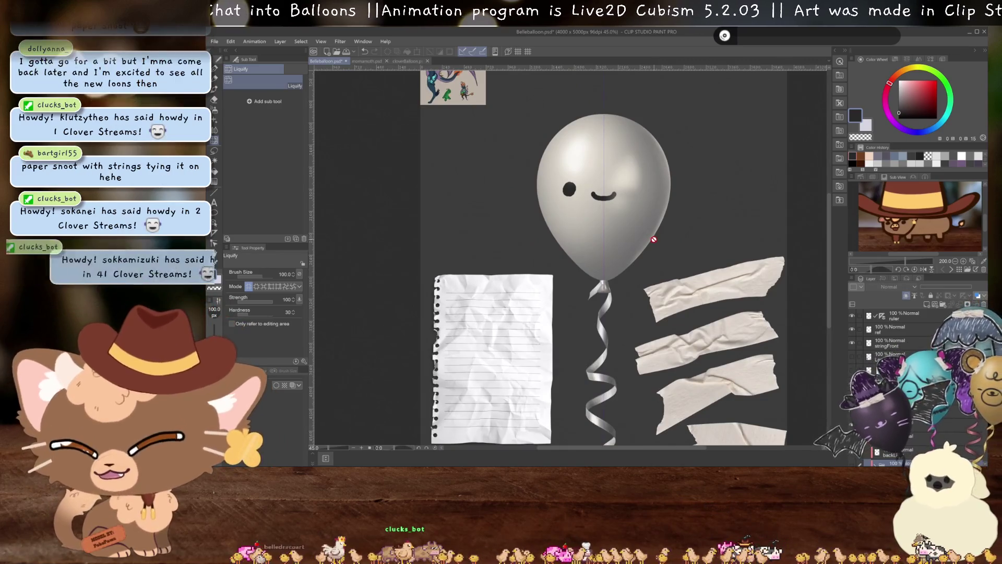
scroll(654, 239, up, 2)
scroll(653, 239, up, 2)
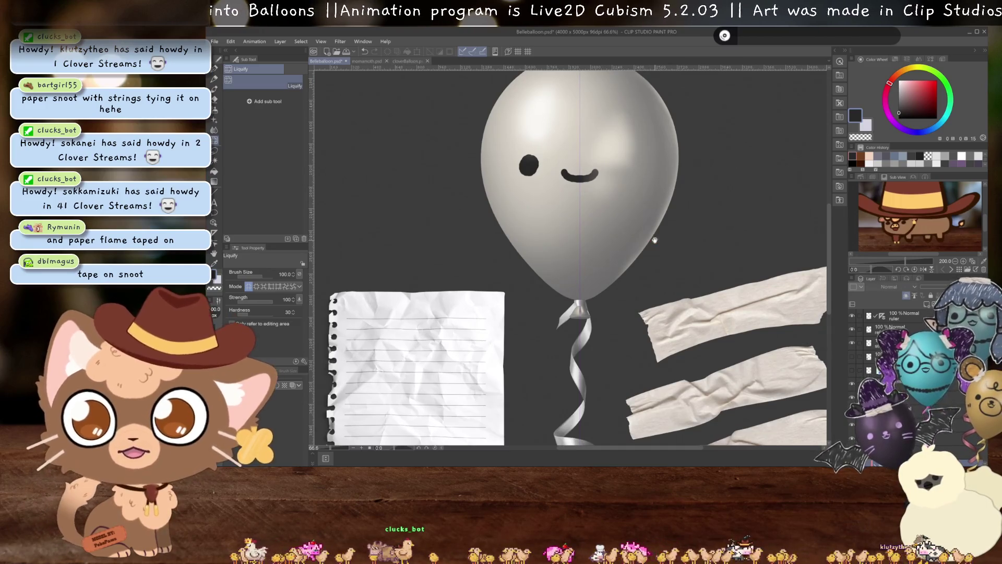
drag(654, 239, 642, 267)
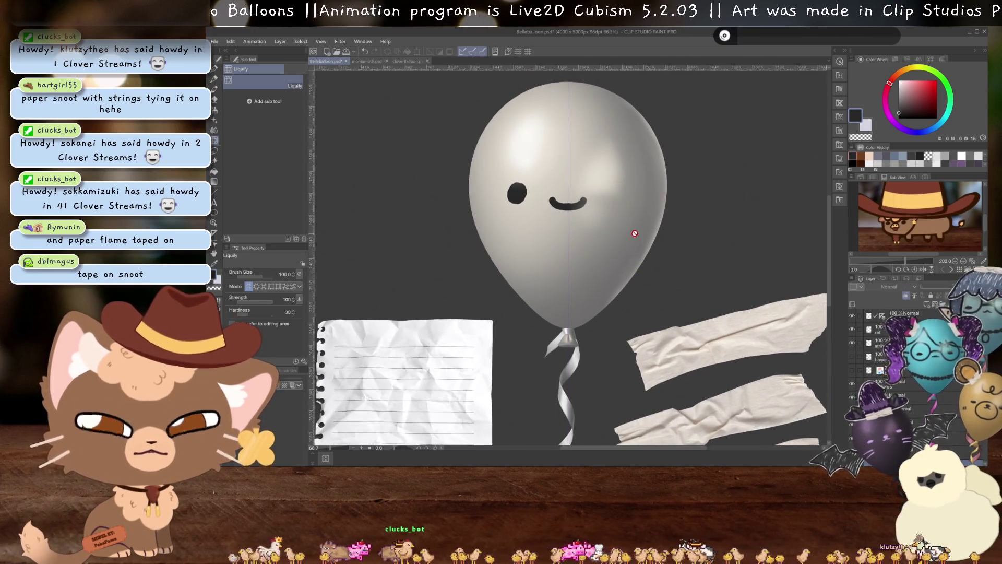
scroll(626, 261, up, 1)
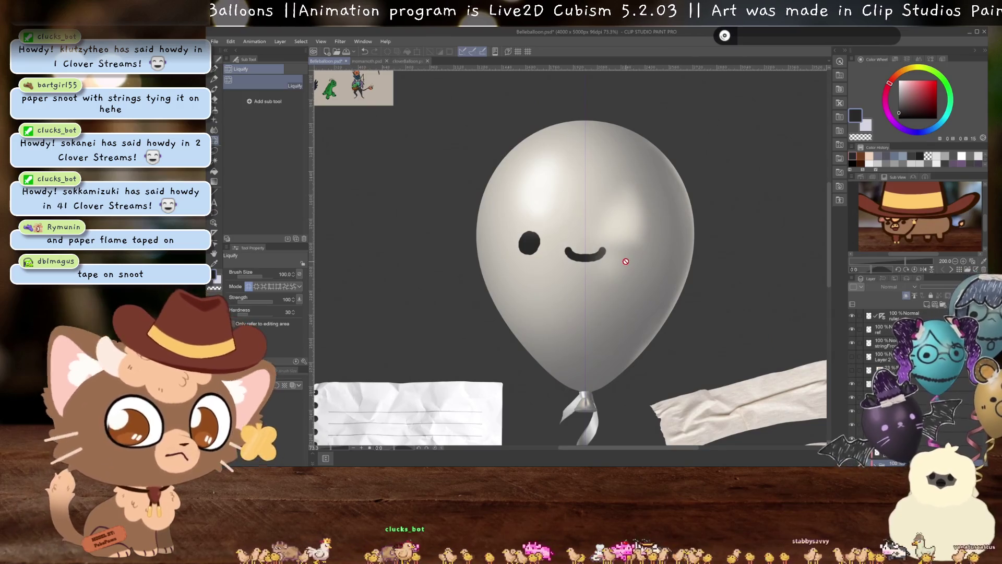
scroll(621, 250, down, 2)
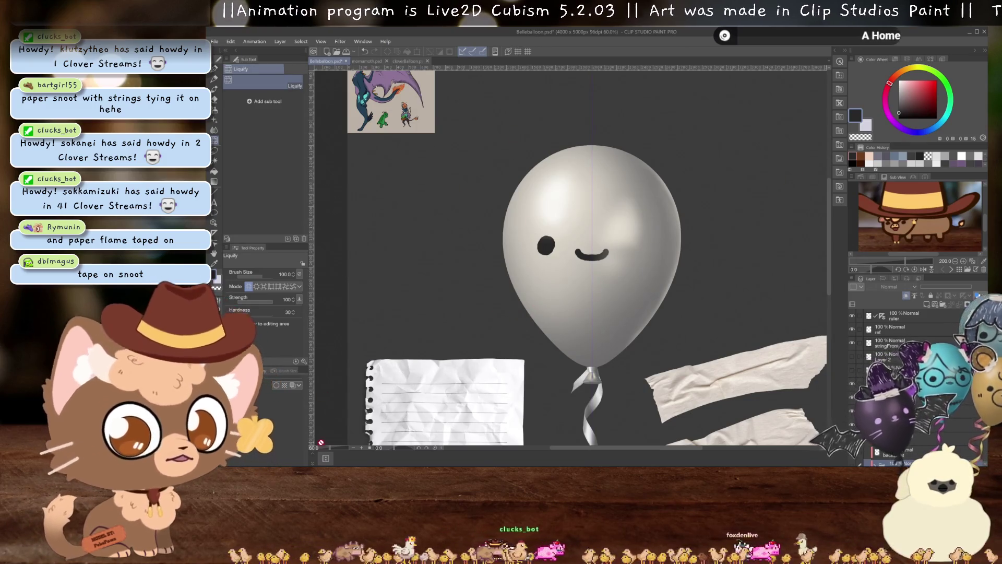
mouse_move(327, 457)
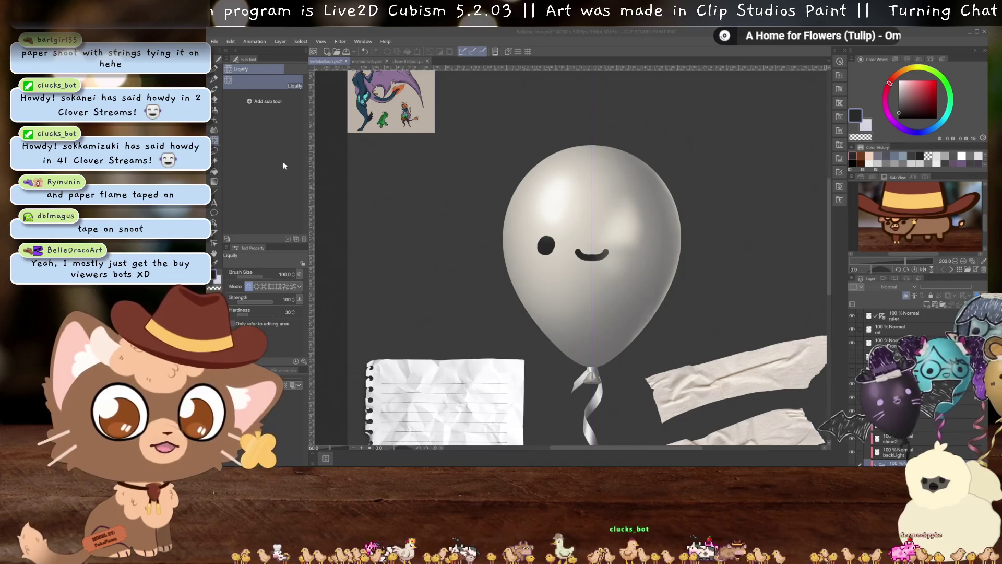
click(366, 61)
Zoom and pan the witch-hat balloon, comparing it against the Belle reference document
scroll(574, 278, down, 3)
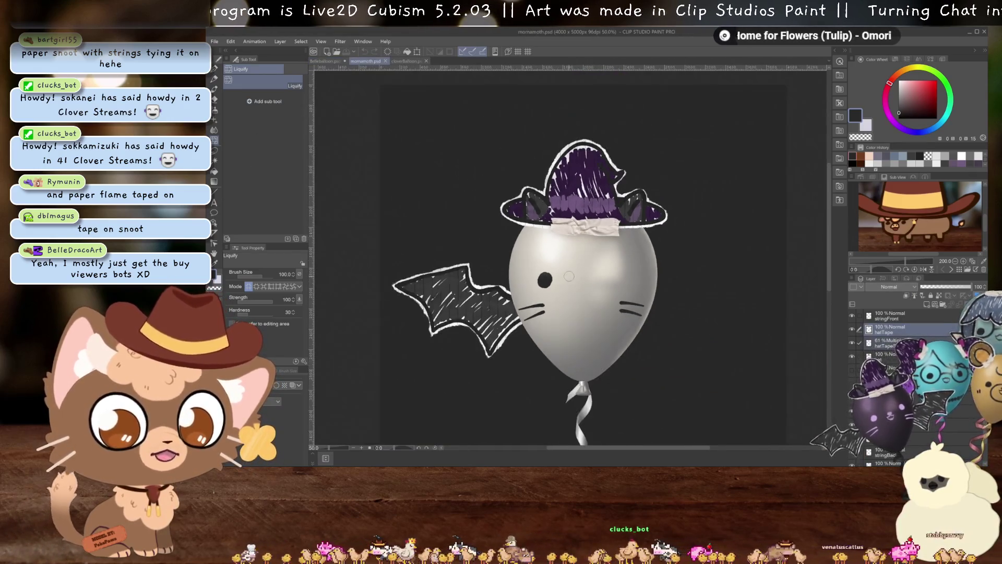
drag(557, 270, 626, 217)
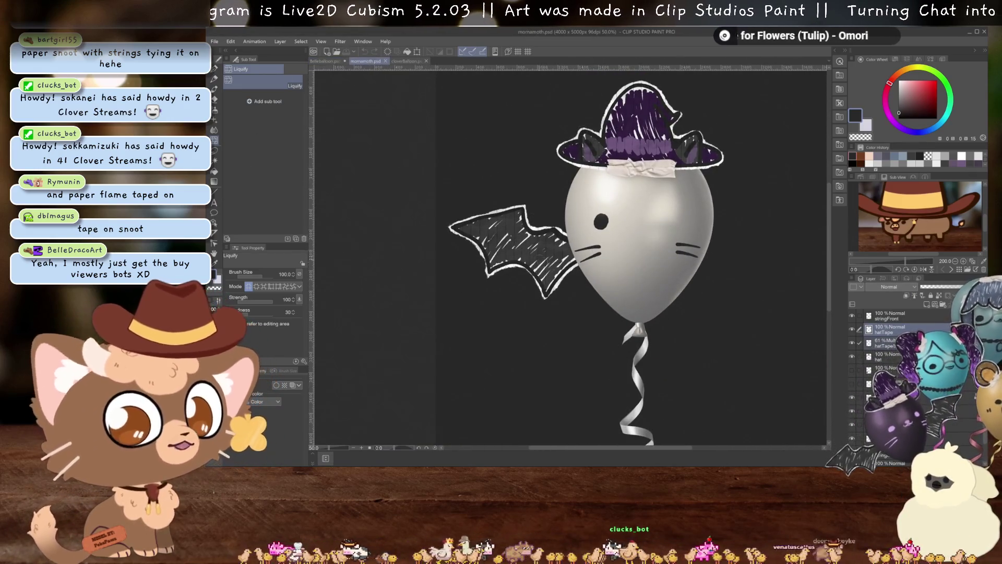
scroll(546, 238, up, 1)
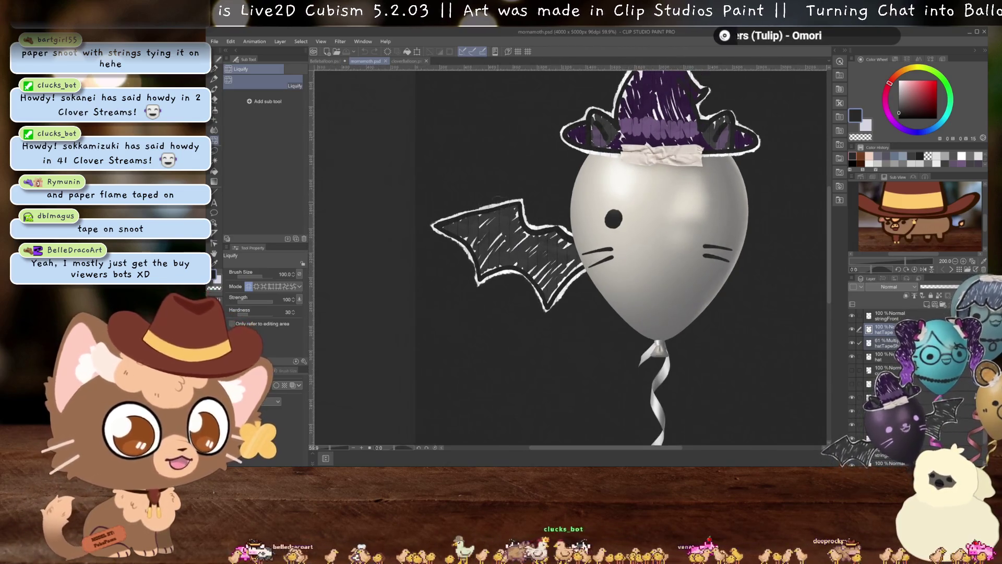
scroll(608, 261, down, 1)
drag(667, 206, 584, 290)
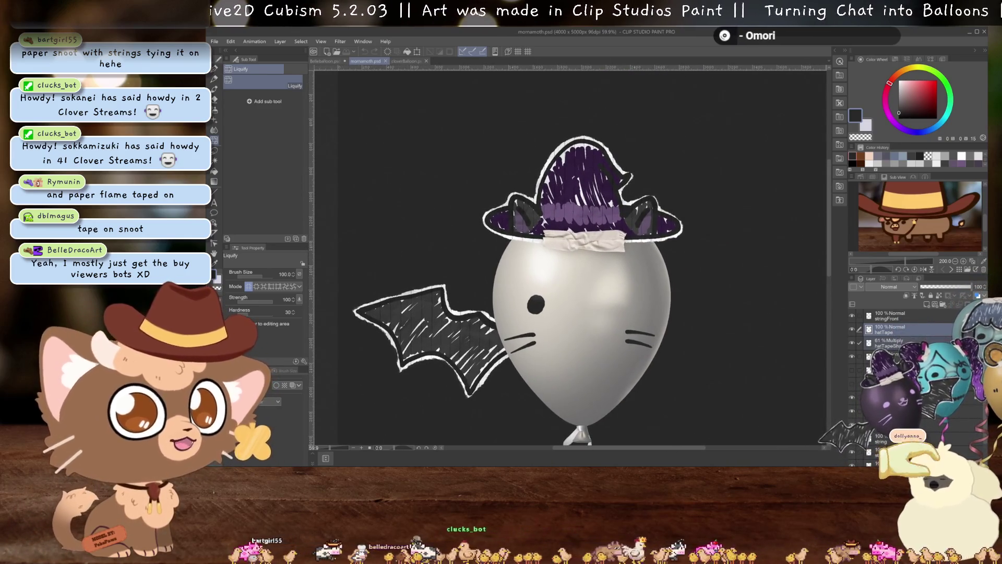
click(339, 61)
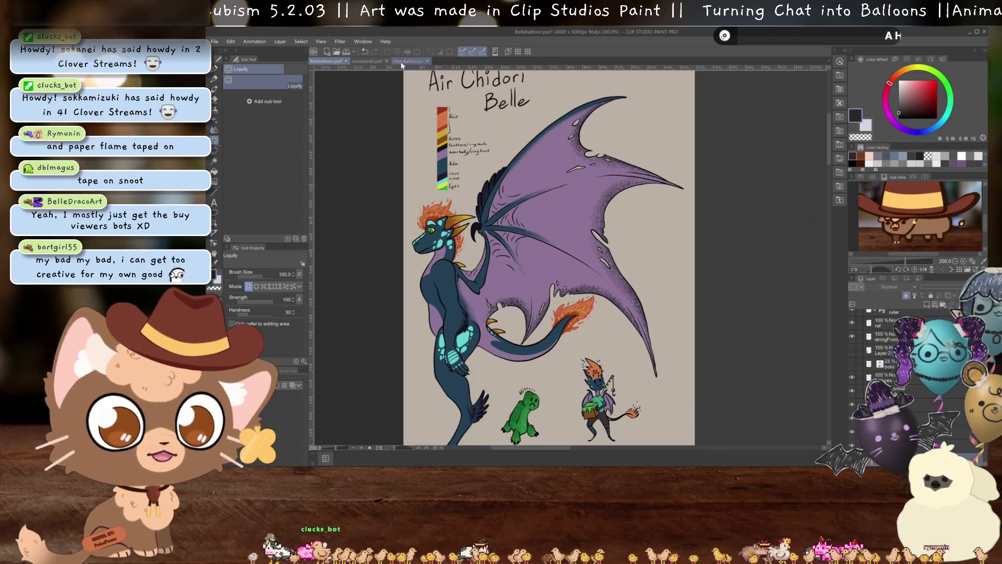
click(374, 60)
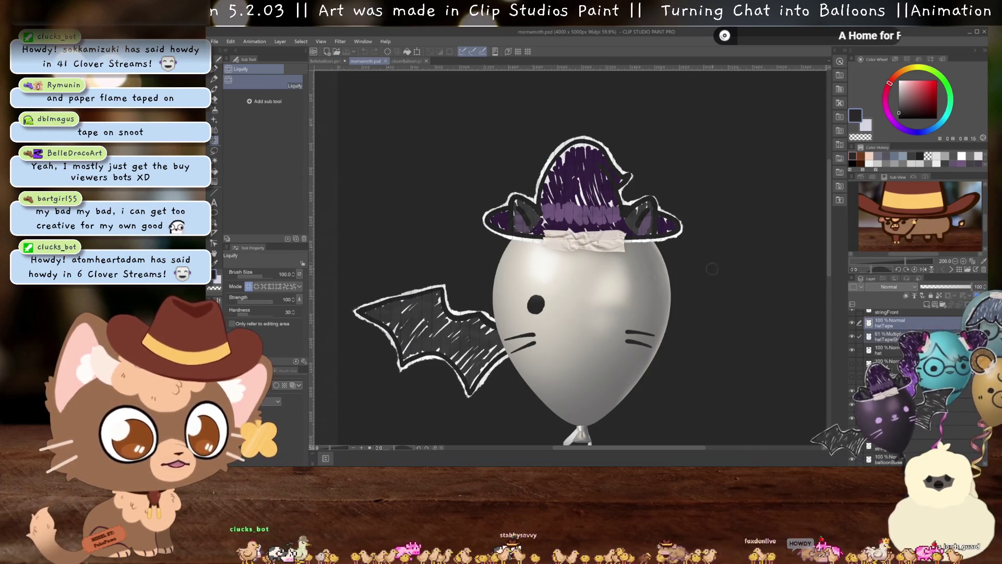
drag(610, 312, 599, 296)
scroll(600, 297, down, 2)
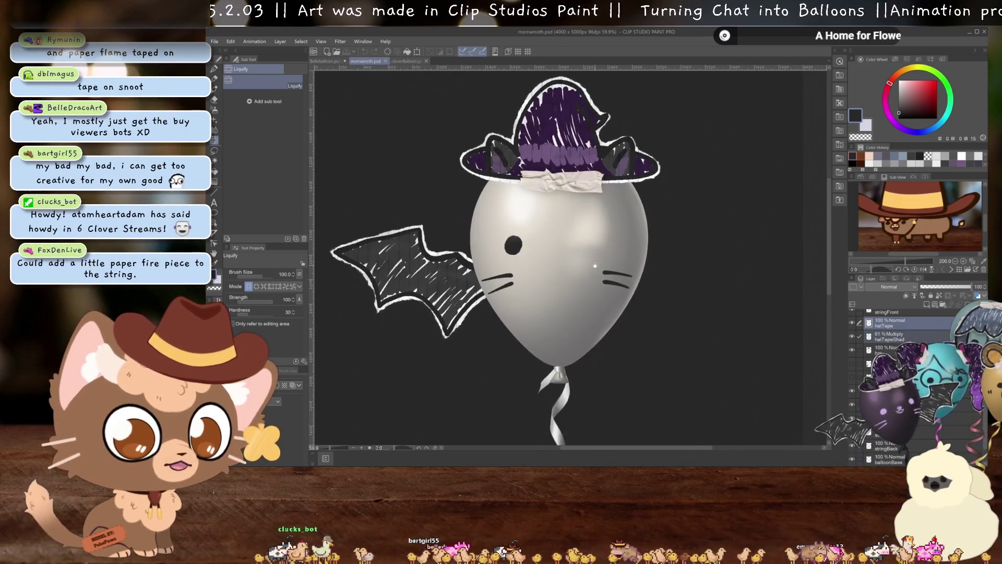
Flip between documents again to study the witch-hat balloon's curly string and bat wing
click(324, 60)
scroll(433, 206, up, 2)
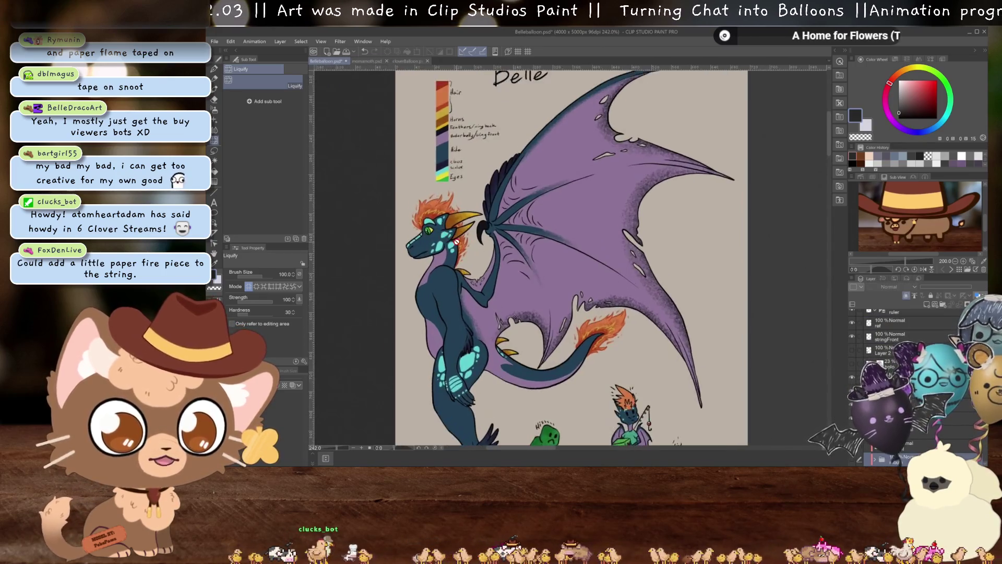
scroll(433, 207, down, 1)
click(366, 62)
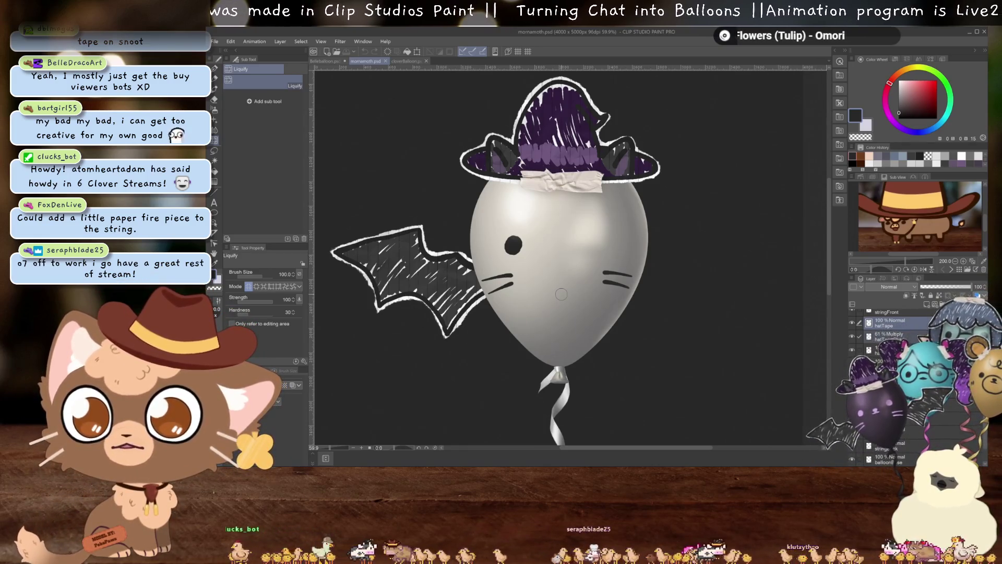
scroll(560, 291, down, 1)
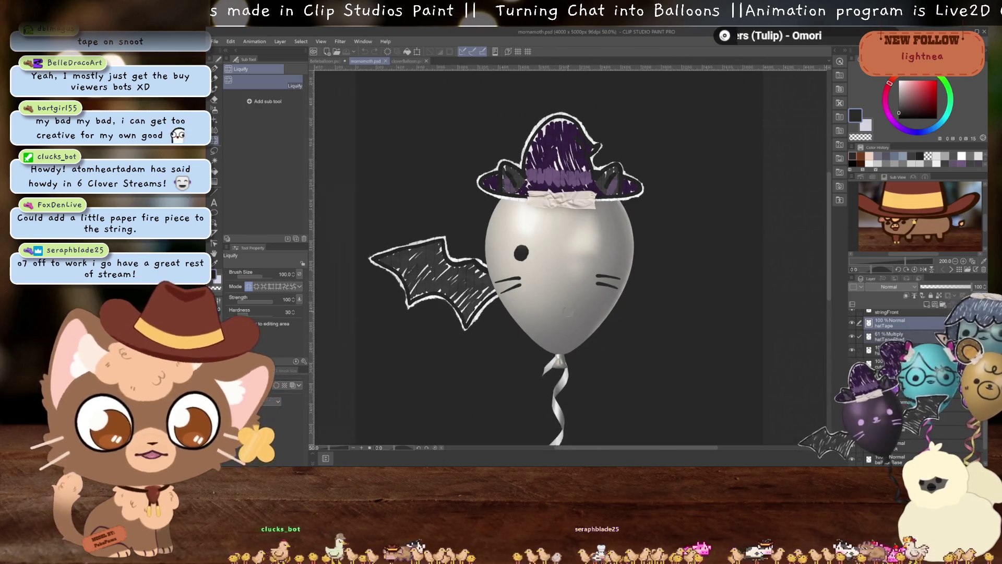
drag(561, 355, 562, 139)
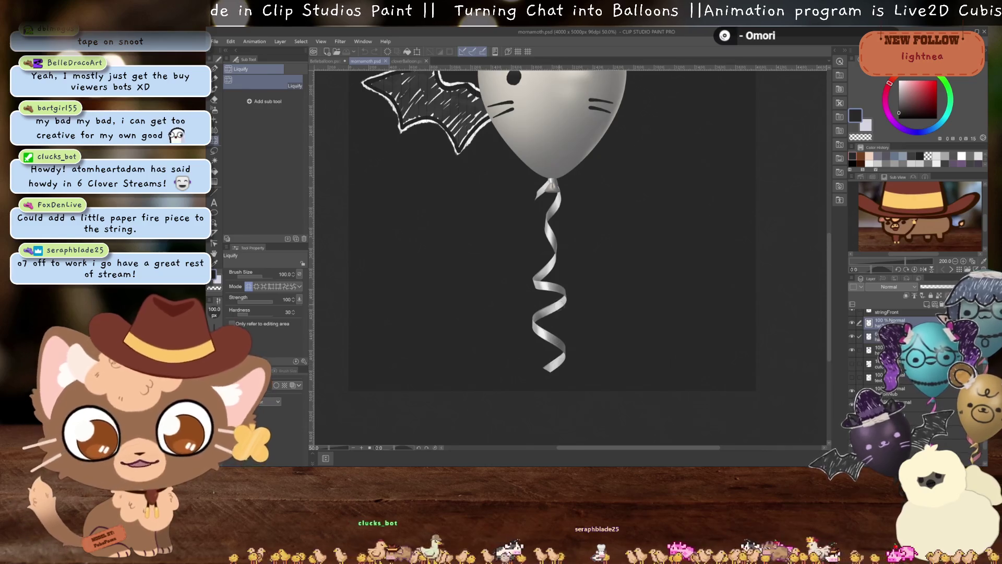
drag(555, 301, 565, 365)
click(324, 61)
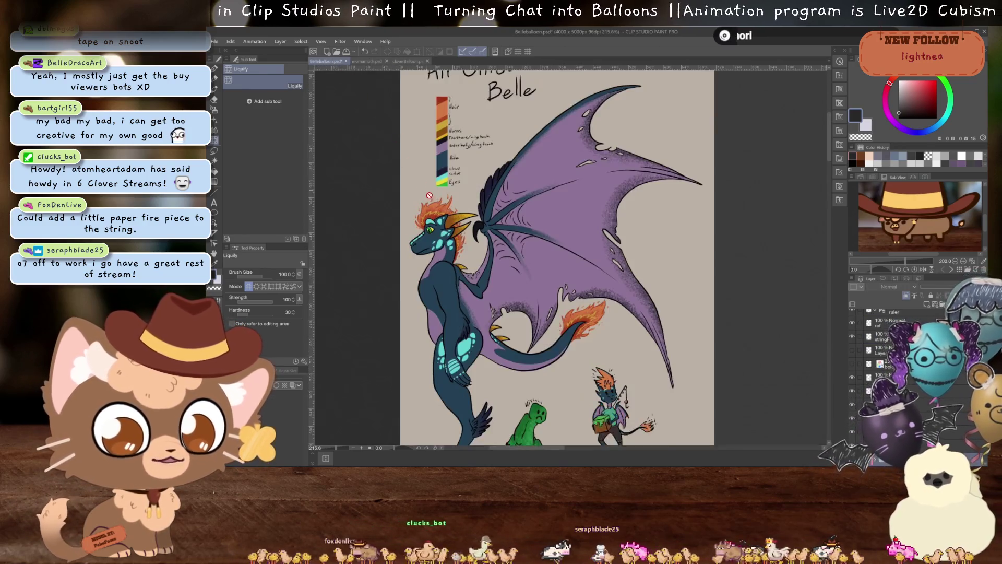
click(365, 61)
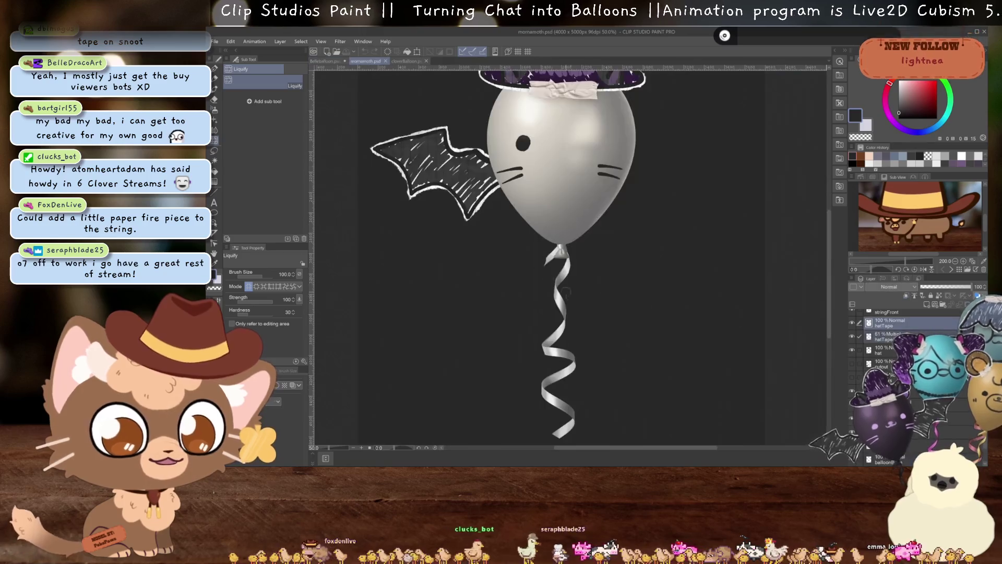
mouse_move(574, 315)
mouse_down()
mouse_move(572, 226)
mouse_move(587, 315)
mouse_up()
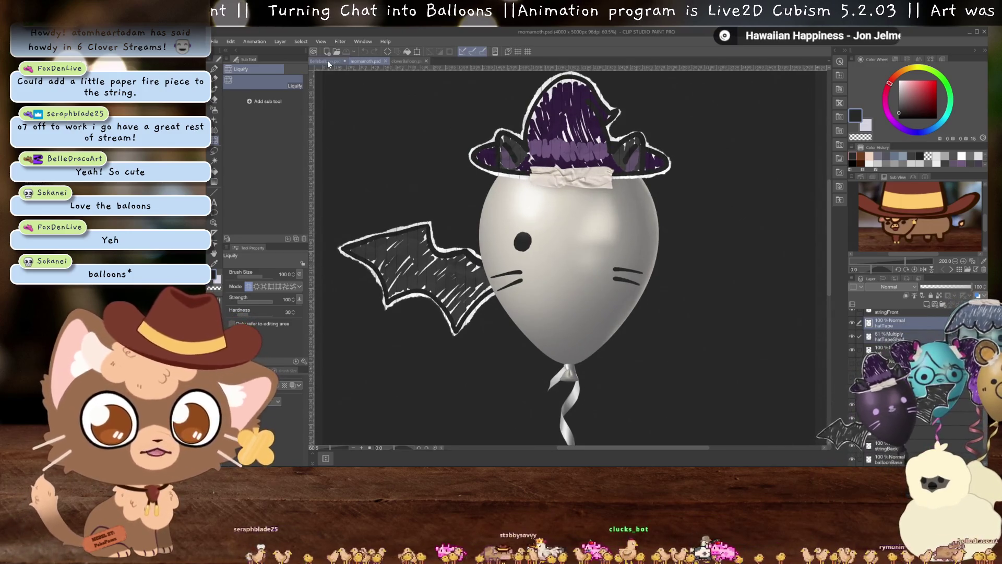
Return to Belleballoon.psd, add a new raster layer above Layer 2 and select the Felt Tip Pen
click(324, 61)
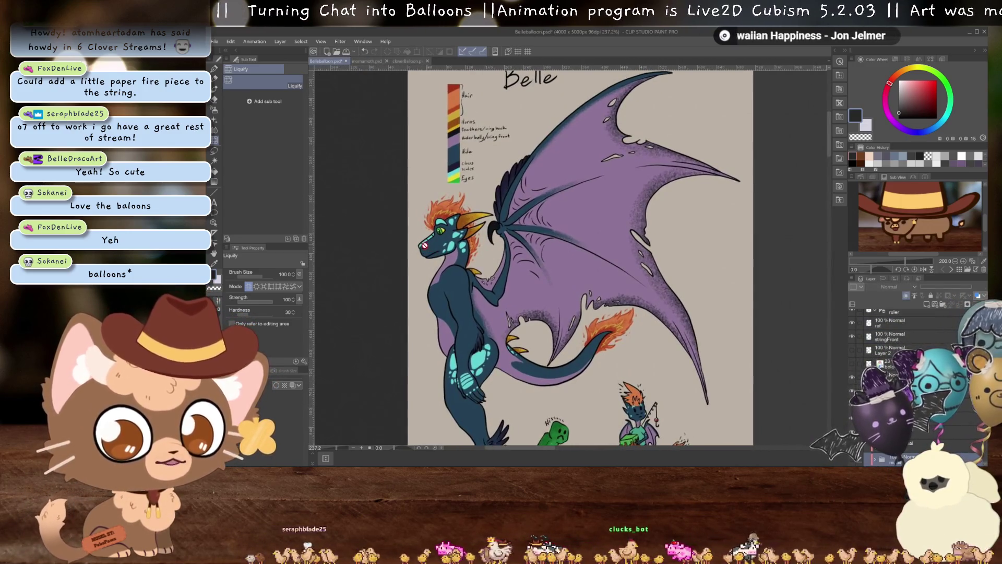
scroll(384, 98, down, 5)
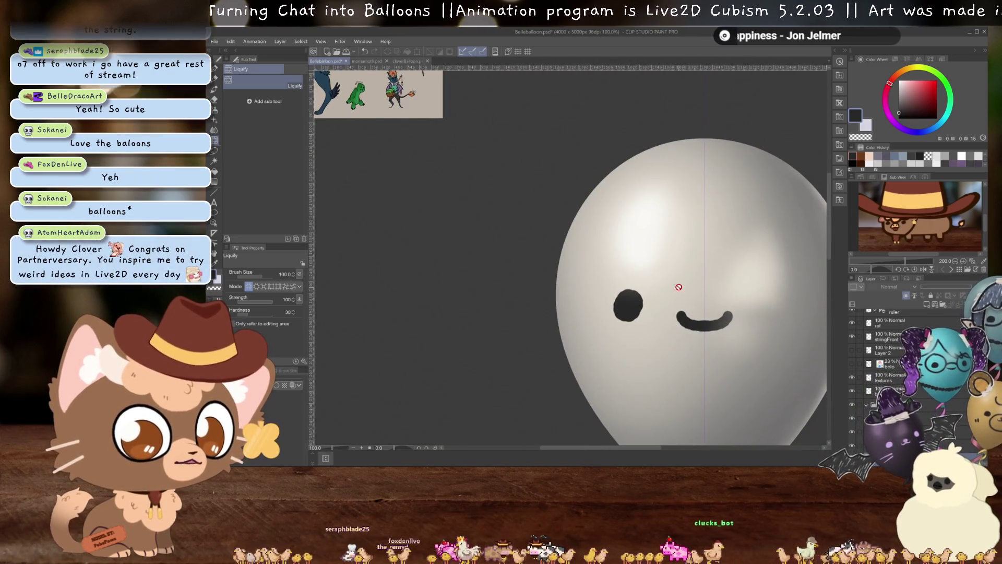
scroll(678, 286, down, 1)
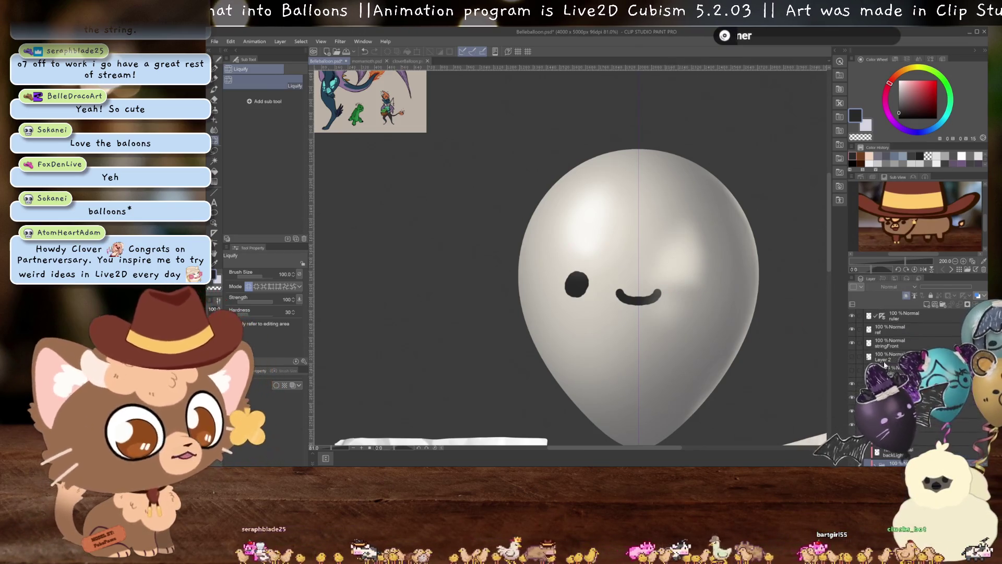
click(927, 308)
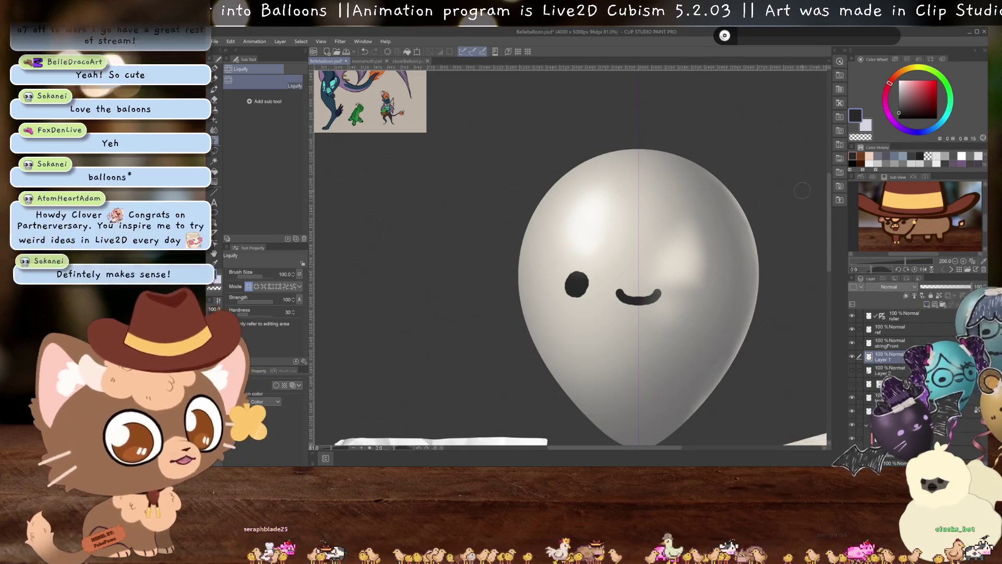
scroll(584, 259, up, 1)
key(p)
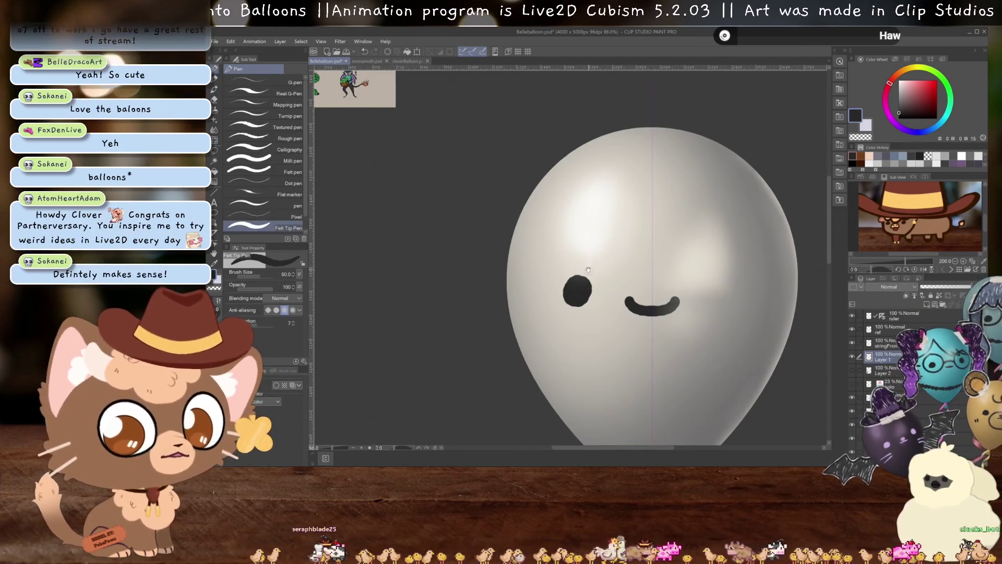
scroll(561, 261, up, 1)
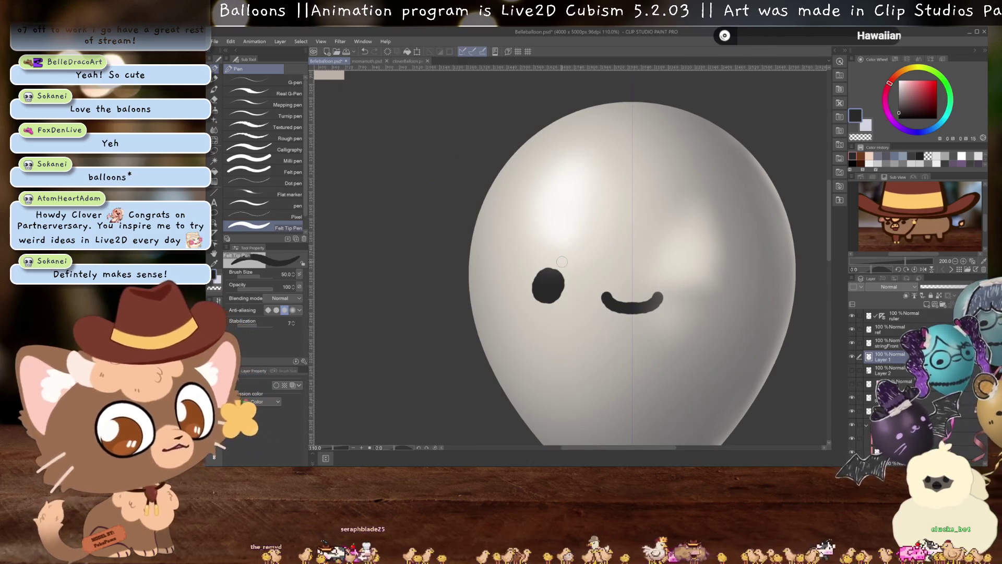
Draw two short strokes above the smile, then undo them after checking the reference
drag(607, 267, 615, 278)
drag(655, 267, 650, 278)
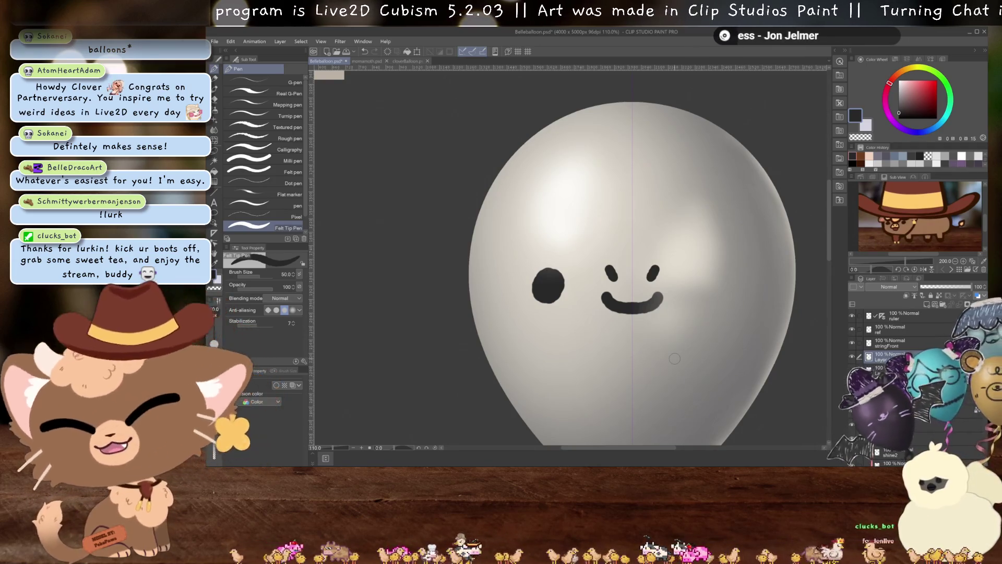
scroll(642, 258, down, 3)
mouse_move(642, 258)
mouse_down()
mouse_move(647, 308)
mouse_move(713, 333)
mouse_move(710, 311)
mouse_move(597, 272)
mouse_up()
scroll(598, 272, up, 2)
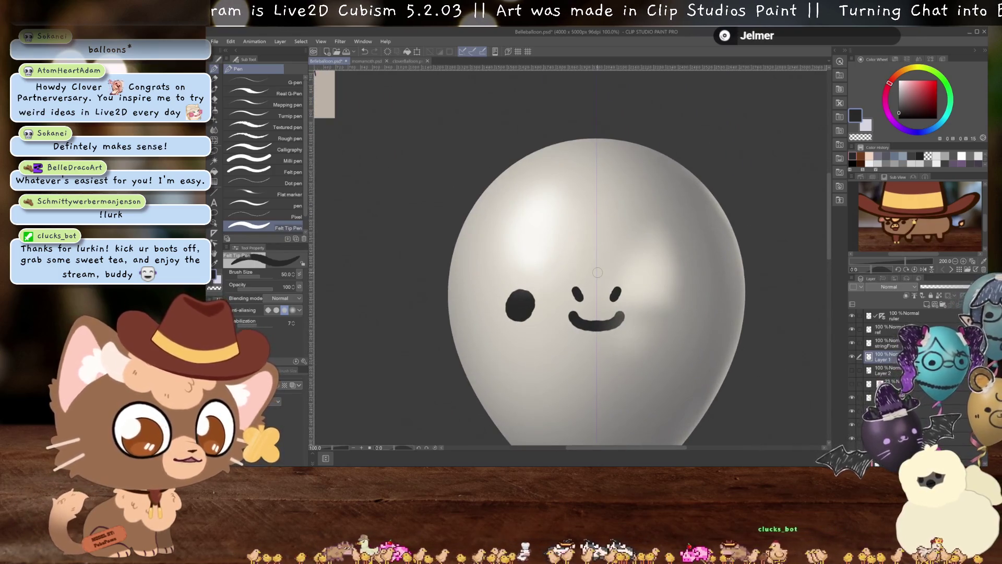
key(ctrl+z)
key(ctrl+z)
key(ctrl+z)
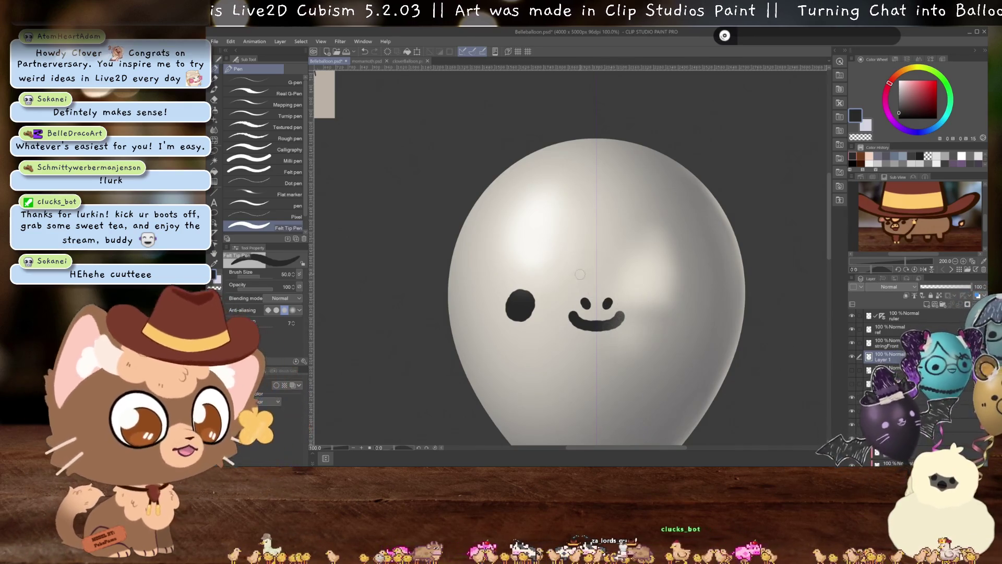
Try a horizontal brow stroke above the smile, then undo it to redraw it arched
drag(579, 270, 615, 270)
click(582, 243)
click(610, 243)
mouse_move(579, 243)
mouse_down()
mouse_move(624, 246)
mouse_move(616, 245)
mouse_up()
key(ctrl+z)
key(ctrl+z)
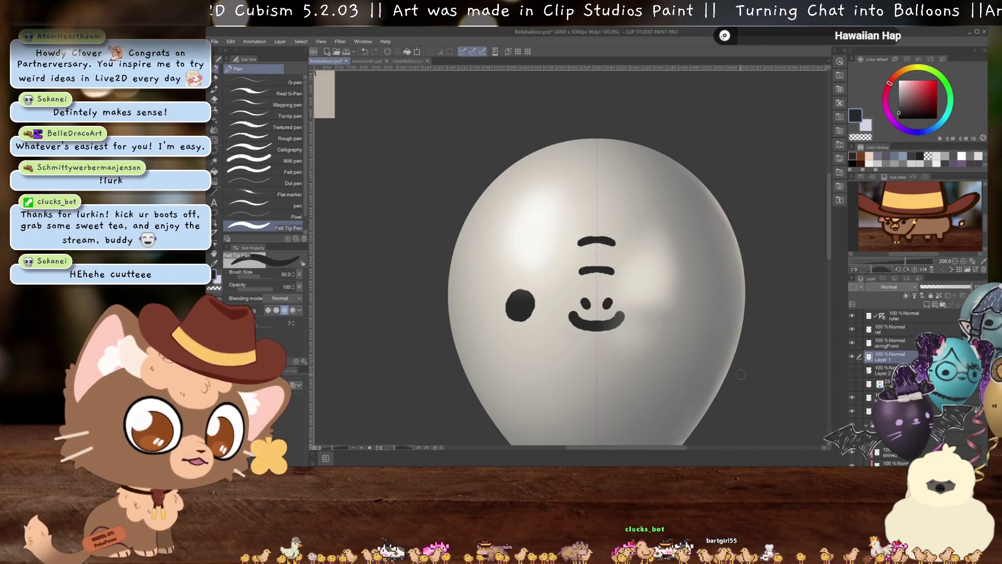
Draw the slanted vertical strokes around the brow, undoing and restoring them
drag(564, 211, 573, 244)
mouse_move(629, 211)
mouse_down()
mouse_move(621, 243)
mouse_move(567, 291)
mouse_up()
drag(618, 256, 625, 291)
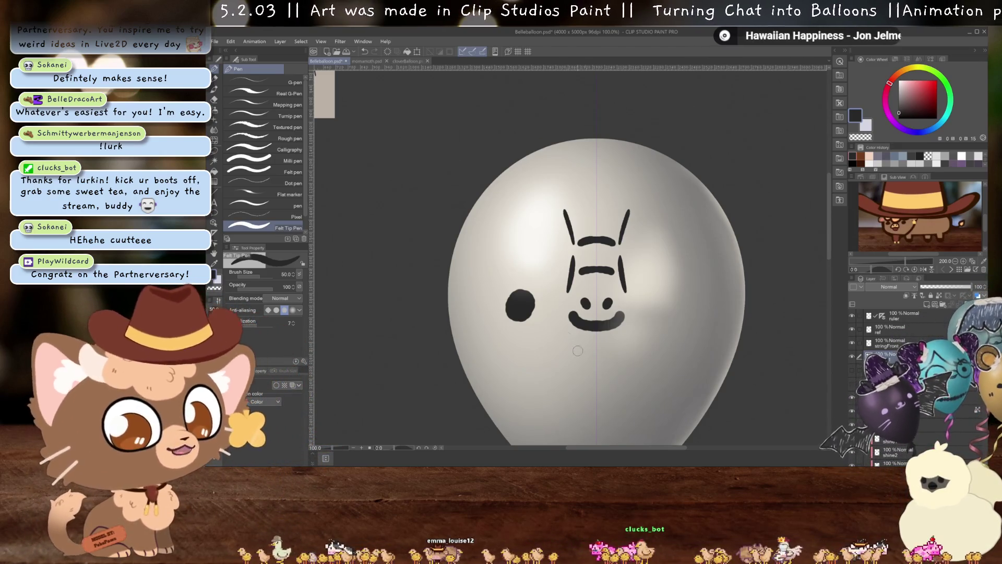
mouse_move(516, 242)
mouse_down()
mouse_move(684, 368)
mouse_move(525, 197)
mouse_move(527, 244)
mouse_up()
key(ctrl+z)
key(ctrl+z)
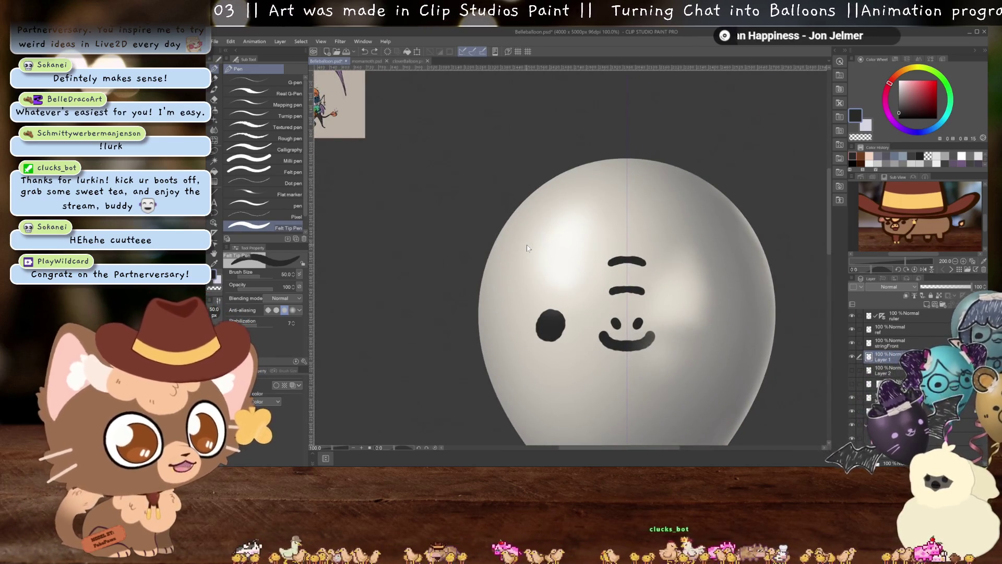
key(ctrl+y)
key(ctrl+y)
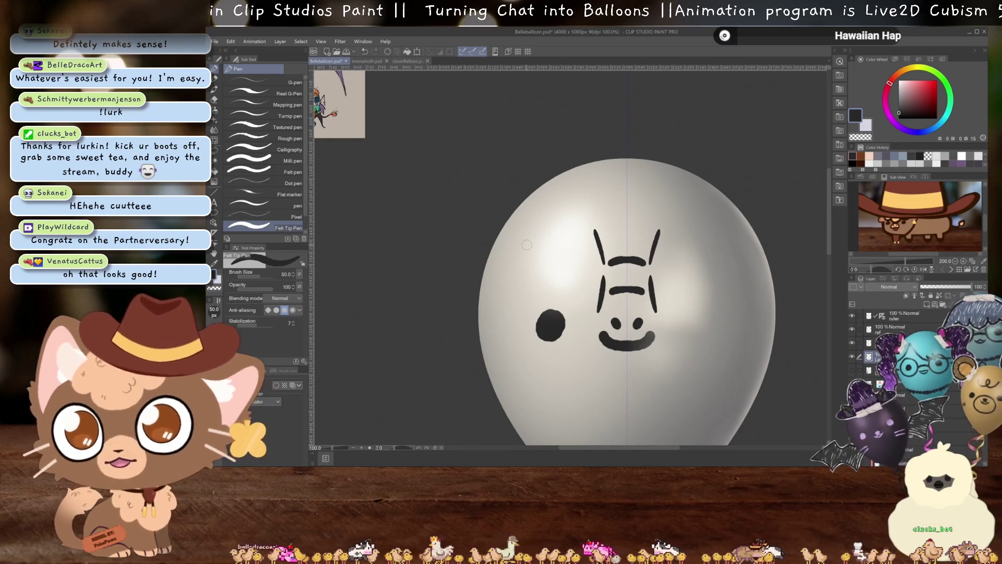
Draw a top rung between the vertical lines, undoing the first attempt
scroll(605, 244, down, 3)
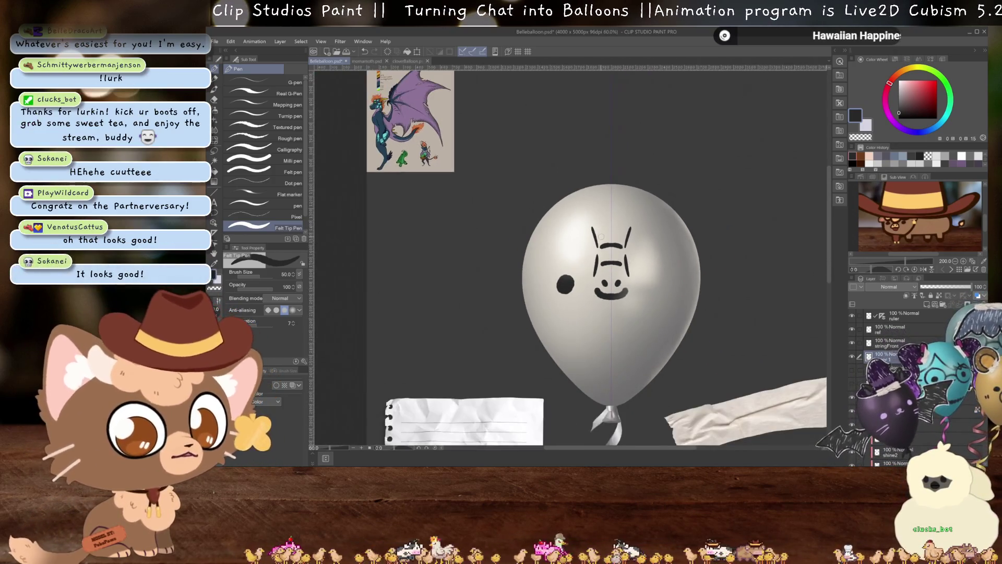
scroll(605, 244, up, 2)
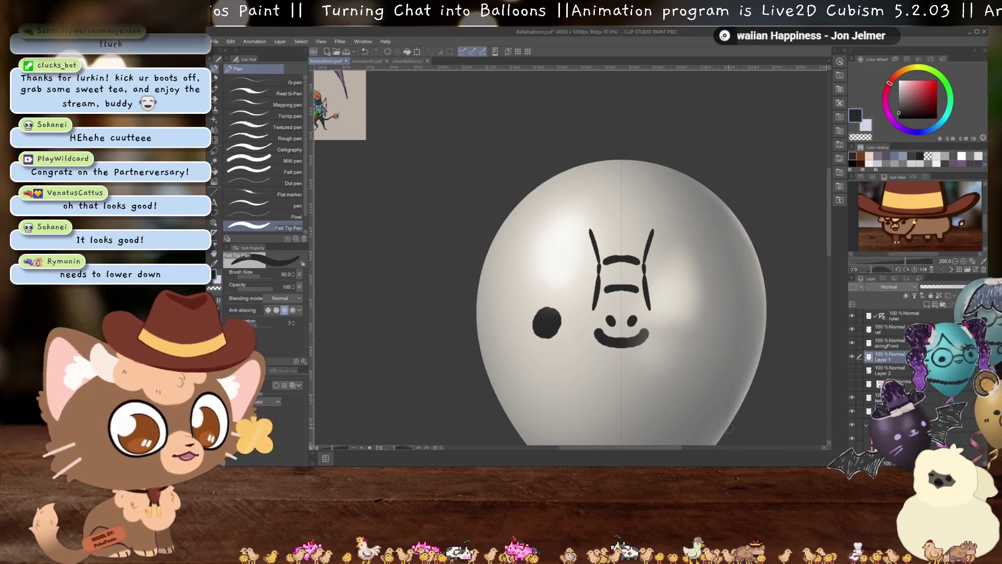
drag(601, 233, 640, 233)
key(ctrl+z)
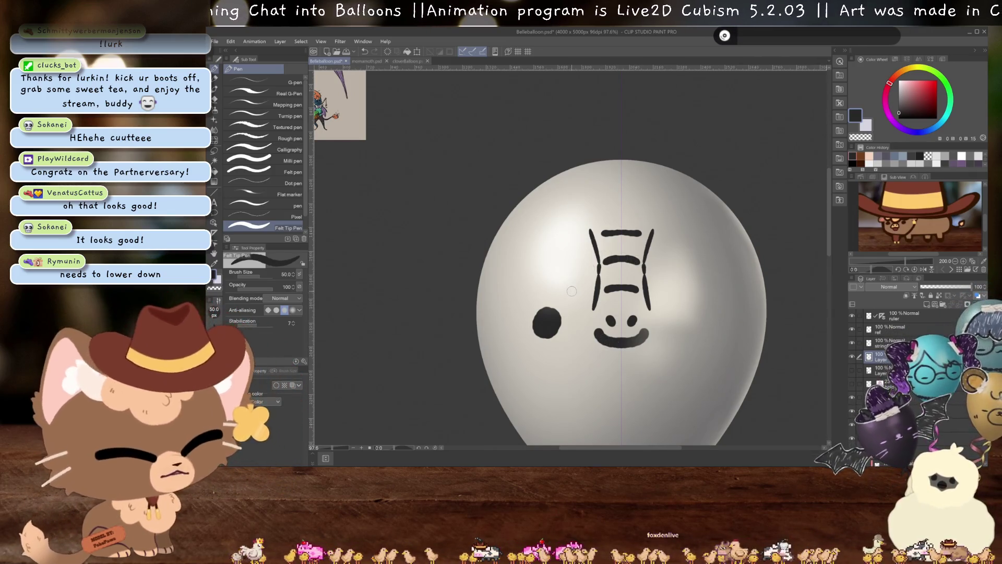
Lasso the ladder snout lines, move them slightly lower and deselect
key(m)
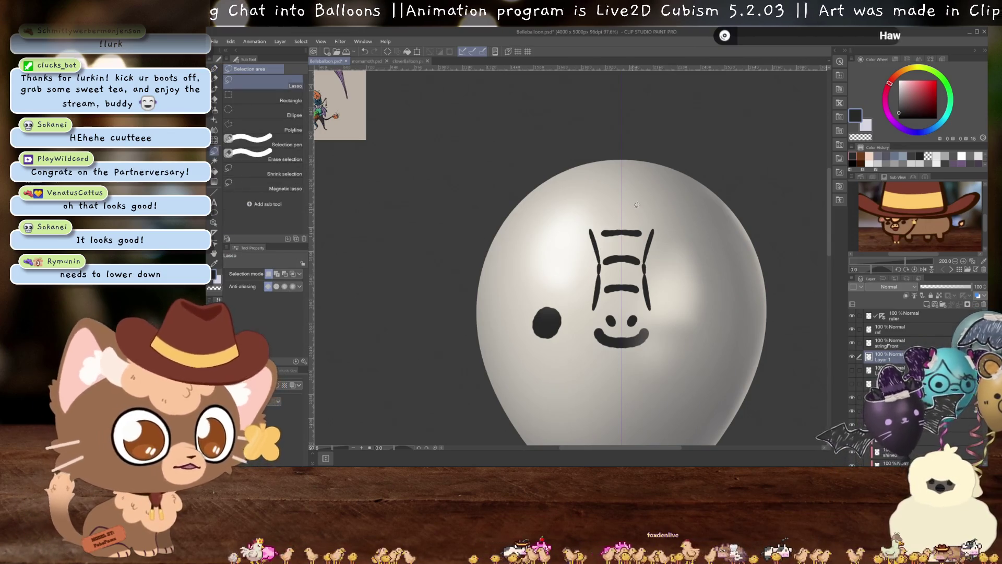
mouse_move(625, 204)
mouse_down()
mouse_move(558, 243)
mouse_move(568, 306)
mouse_move(678, 308)
mouse_move(625, 308)
mouse_up()
key(ctrl+t)
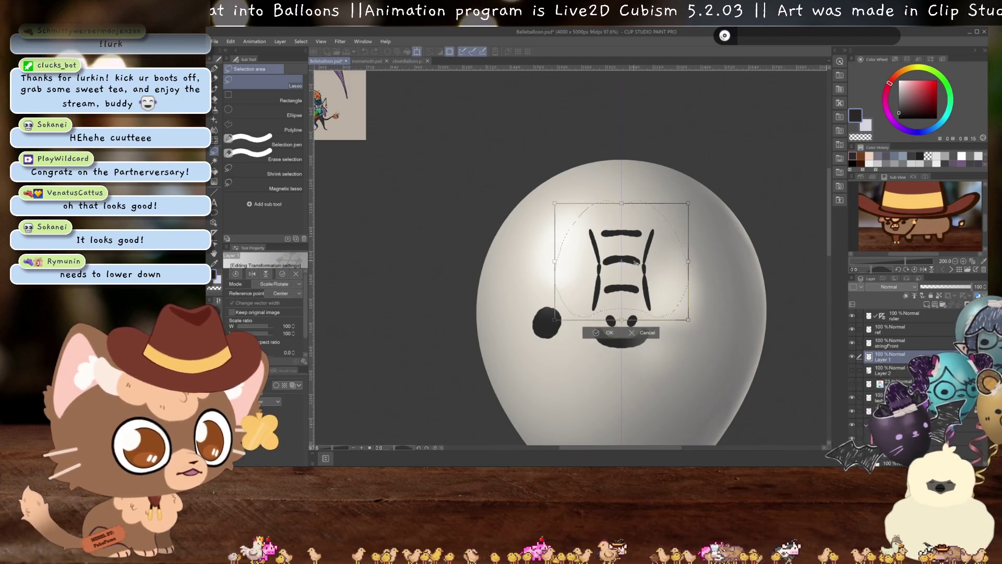
drag(636, 261, 635, 266)
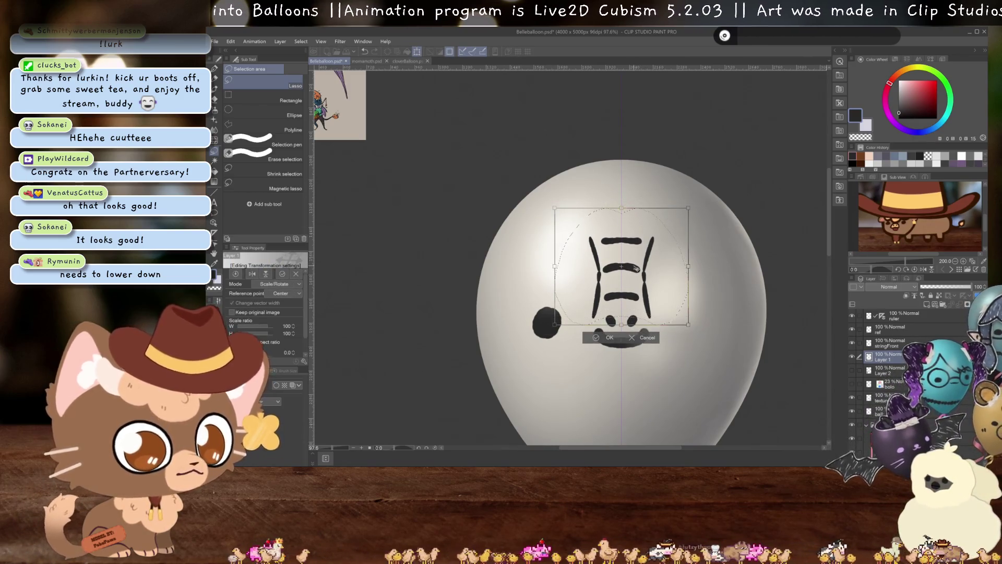
key(Return)
key(ctrl+d)
Zoom the view and add a new layer above Layer 1
scroll(652, 271, down, 3)
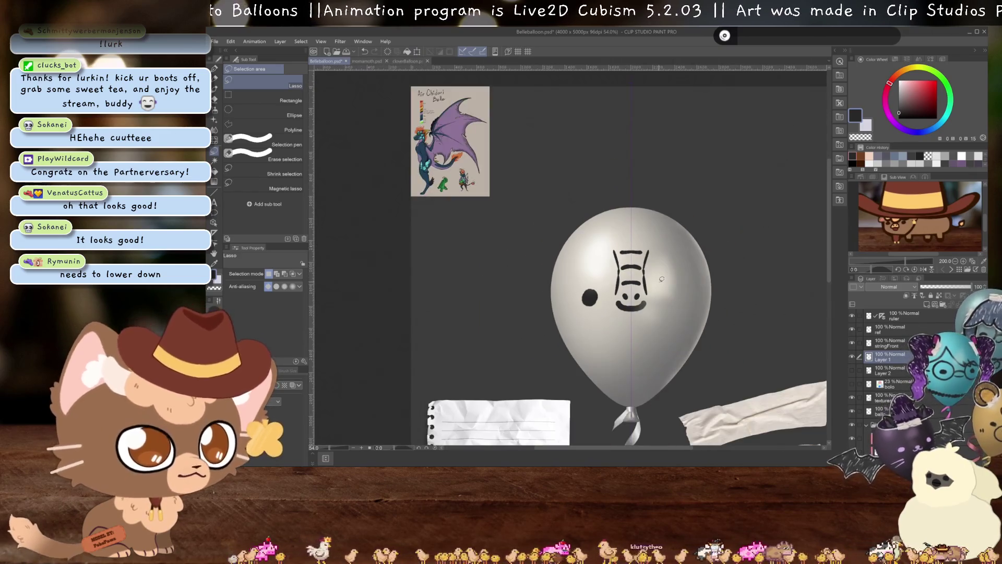
scroll(661, 279, up, 1)
scroll(662, 279, up, 2)
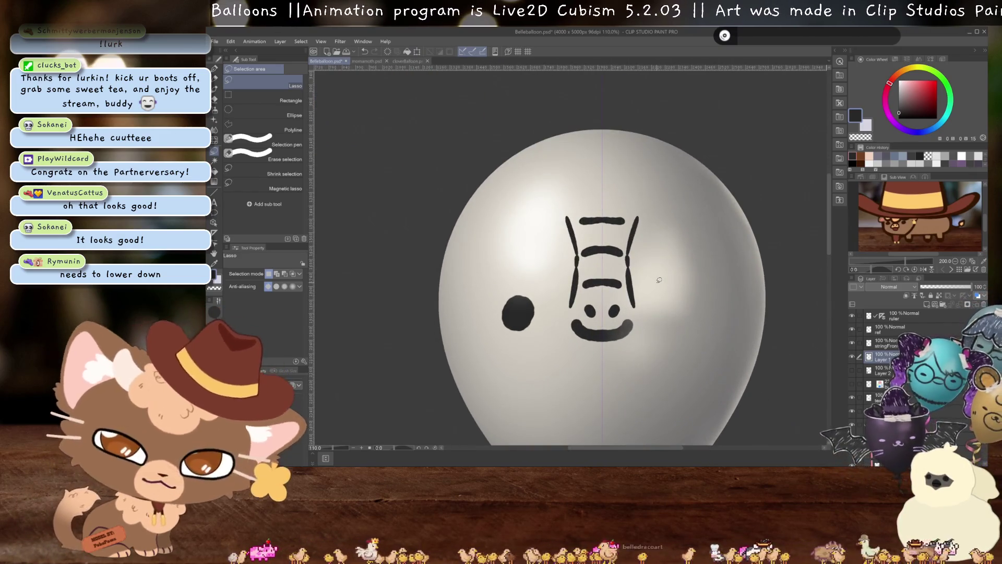
scroll(657, 281, up, 1)
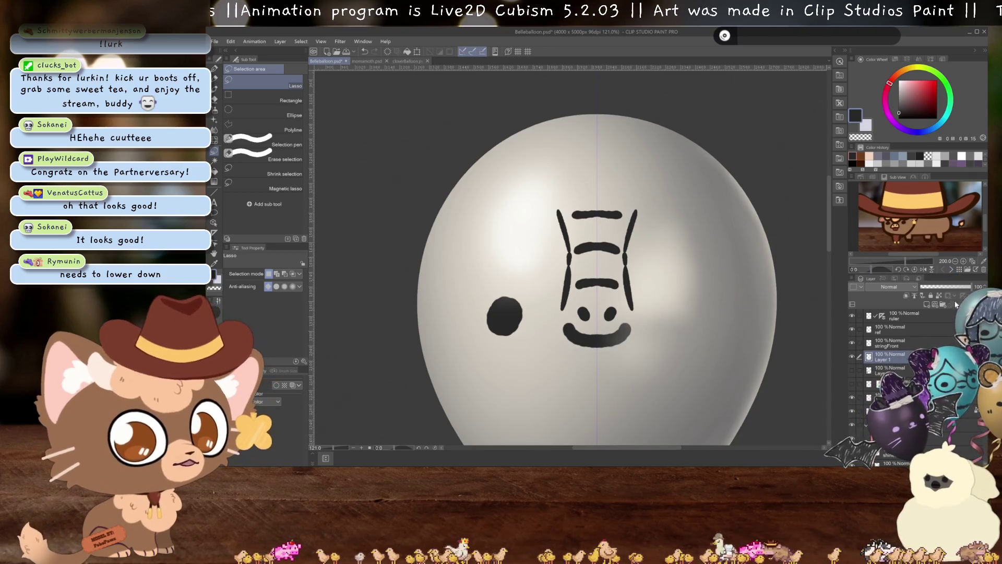
click(927, 305)
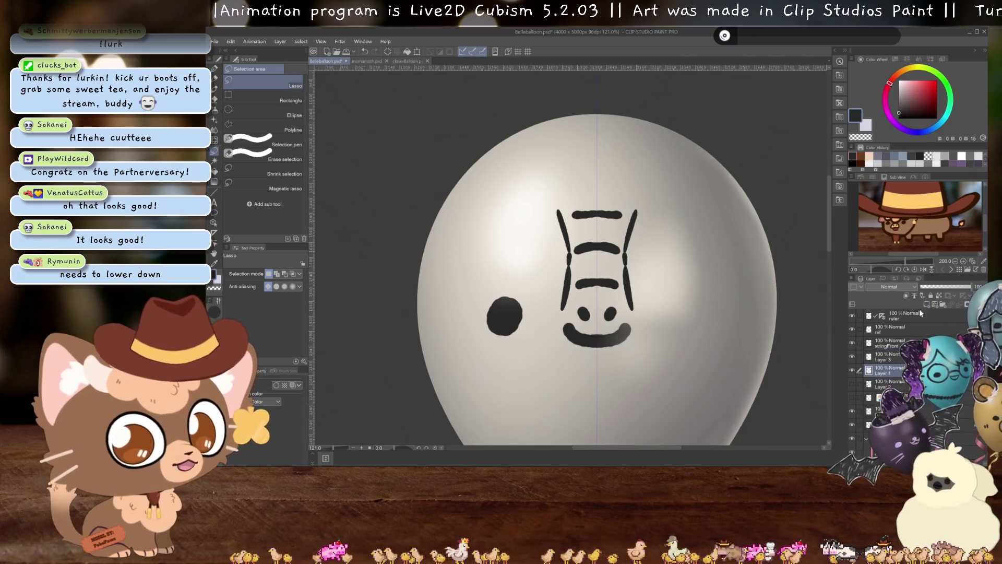
Tint Layer 1 blue, lower its opacity to 72%, and pick the Felt Tip Pen on Layer 3
click(291, 384)
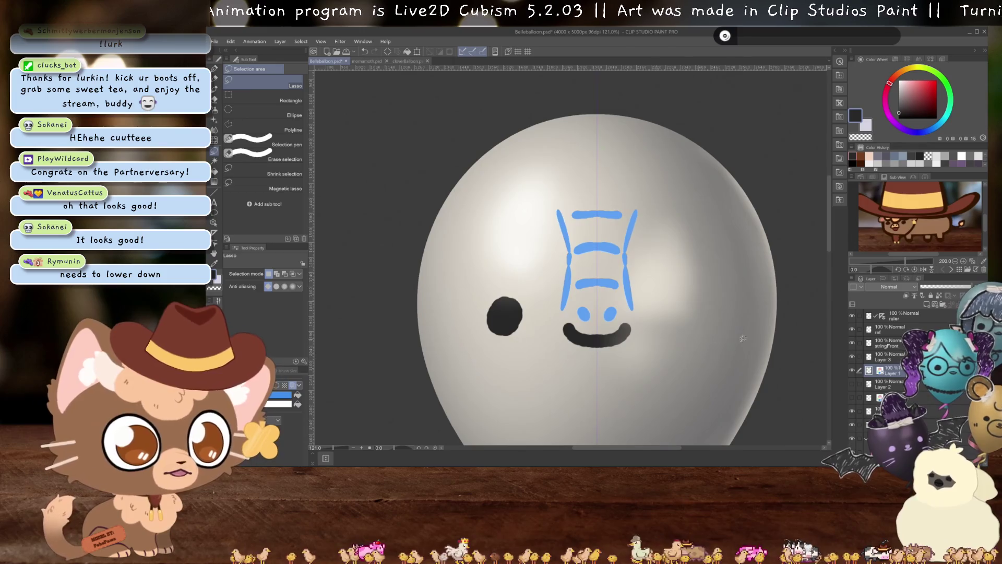
drag(963, 288, 957, 288)
click(891, 357)
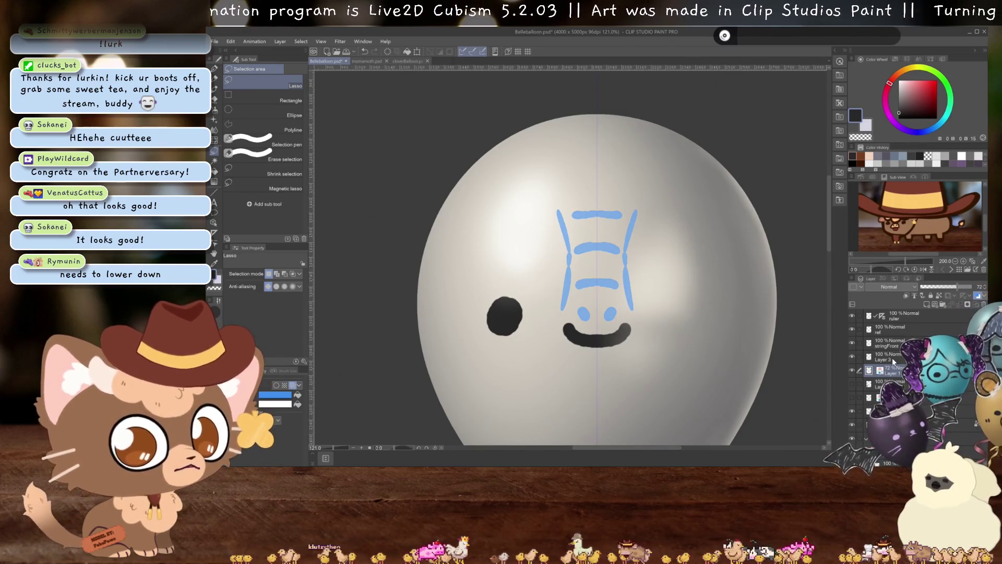
scroll(642, 269, up, 1)
key(p)
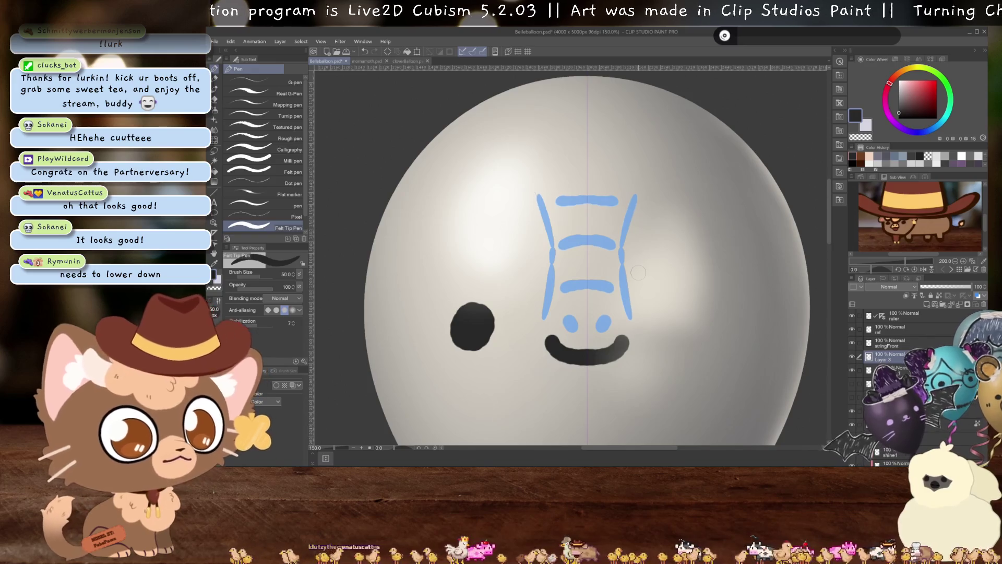
Ink both ladder sides, three rungs and two nostrils in black, then hide the sketch layer
drag(539, 197, 544, 315)
drag(634, 197, 630, 315)
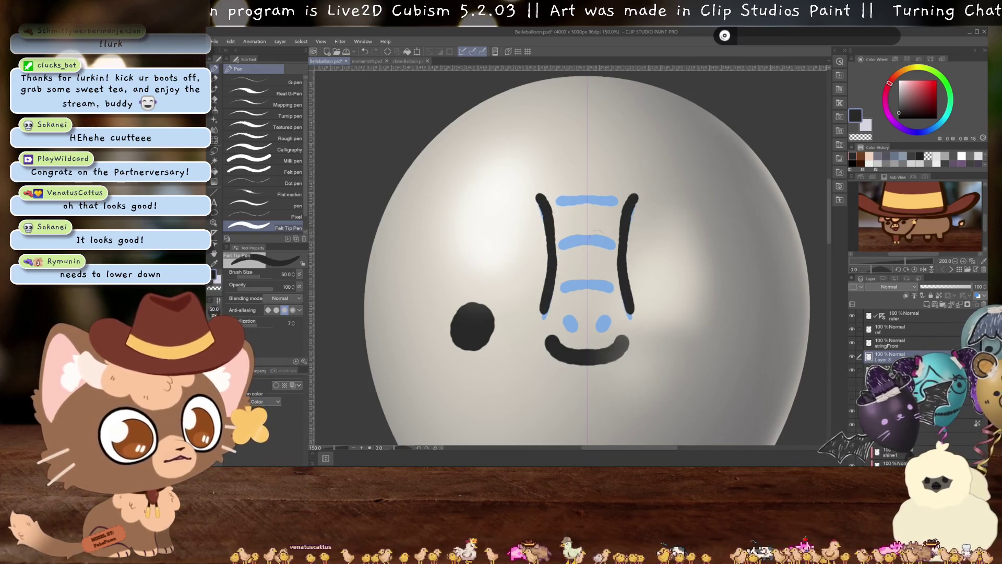
drag(559, 200, 615, 200)
drag(561, 243, 613, 243)
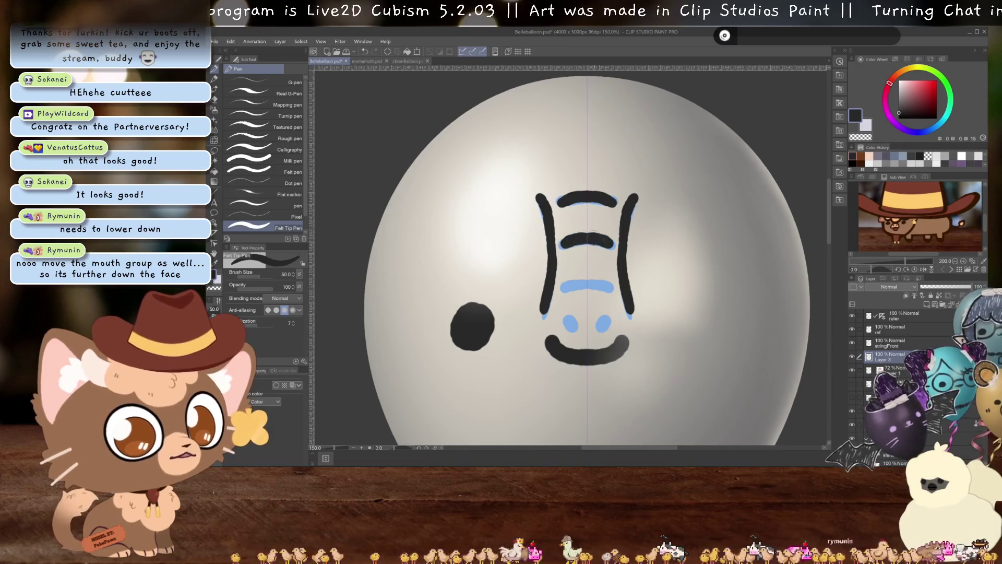
drag(566, 287, 610, 286)
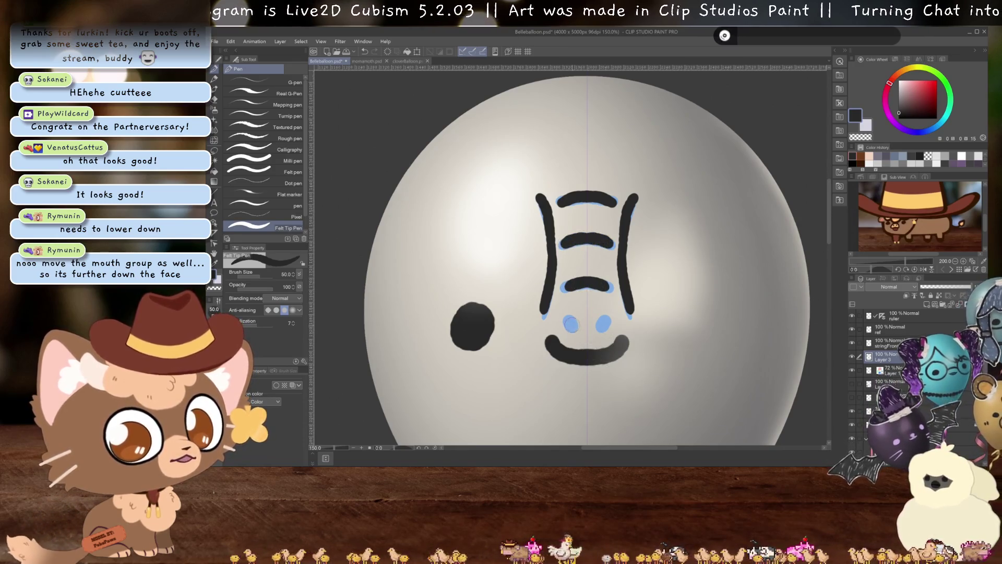
drag(570, 322, 573, 329)
drag(601, 322, 602, 329)
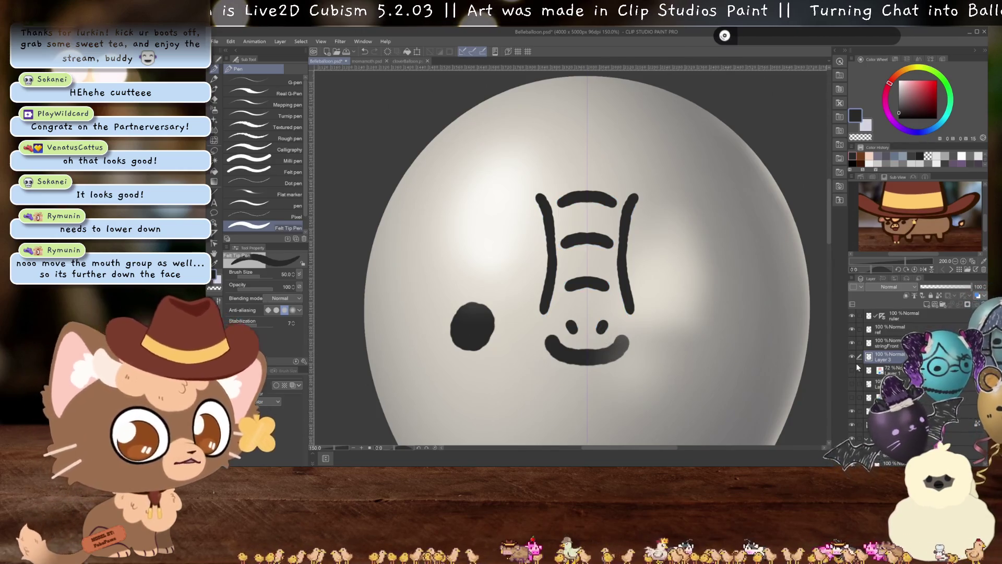
click(854, 369)
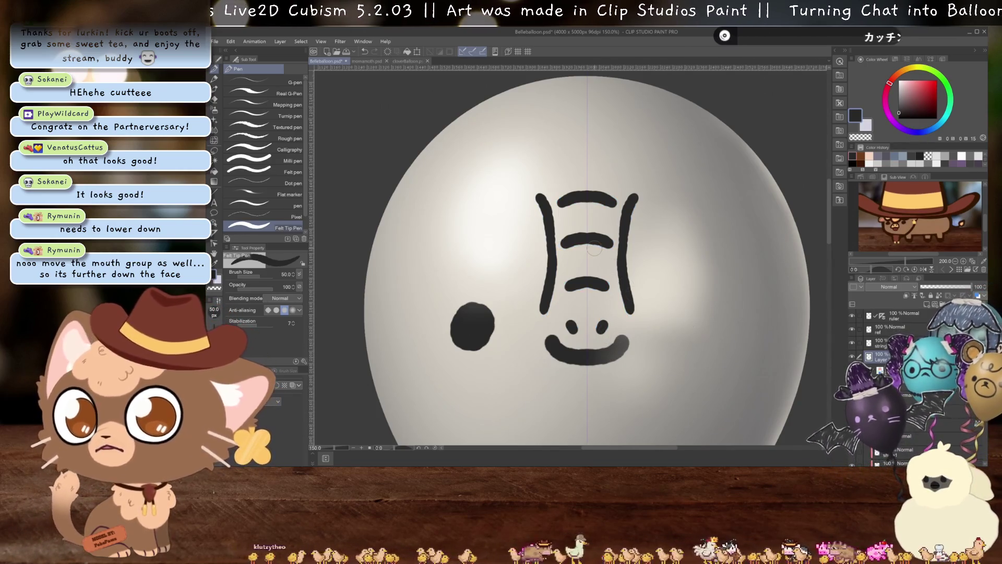
Zoom to review the inked face and begin transforming it
scroll(594, 249, down, 3)
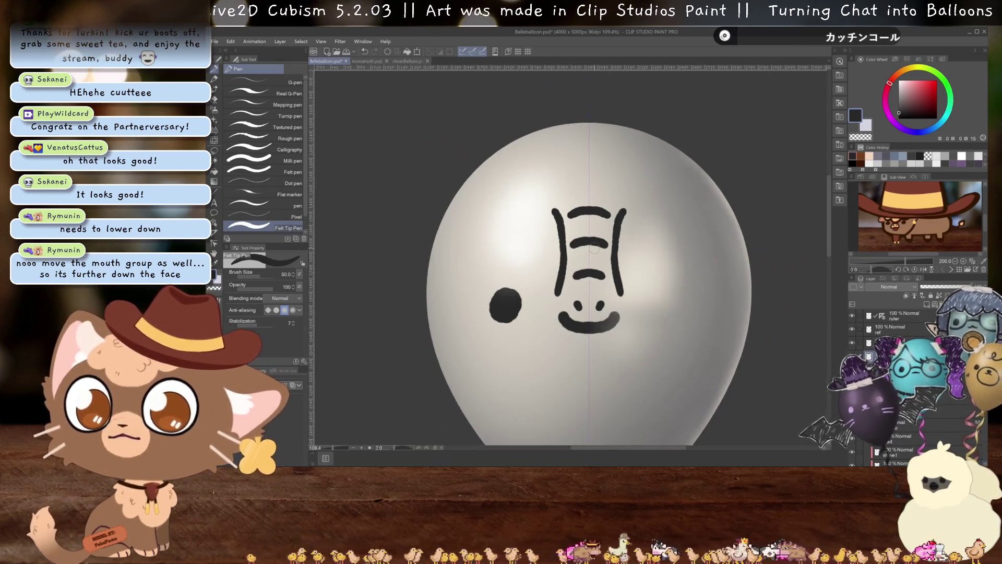
scroll(594, 249, up, 1)
scroll(640, 241, down, 3)
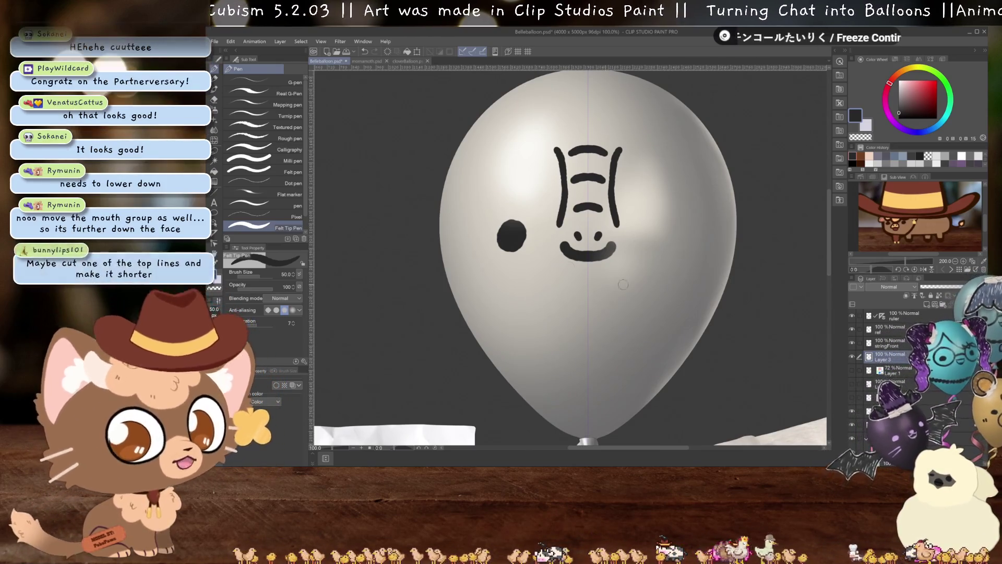
scroll(575, 266, down, 2)
scroll(604, 294, up, 1)
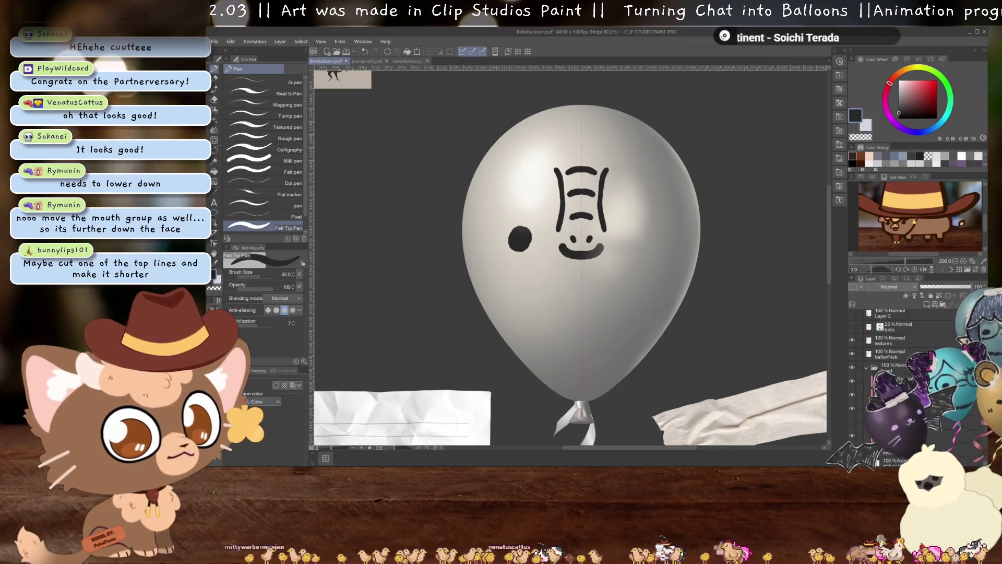
key(ctrl+t)
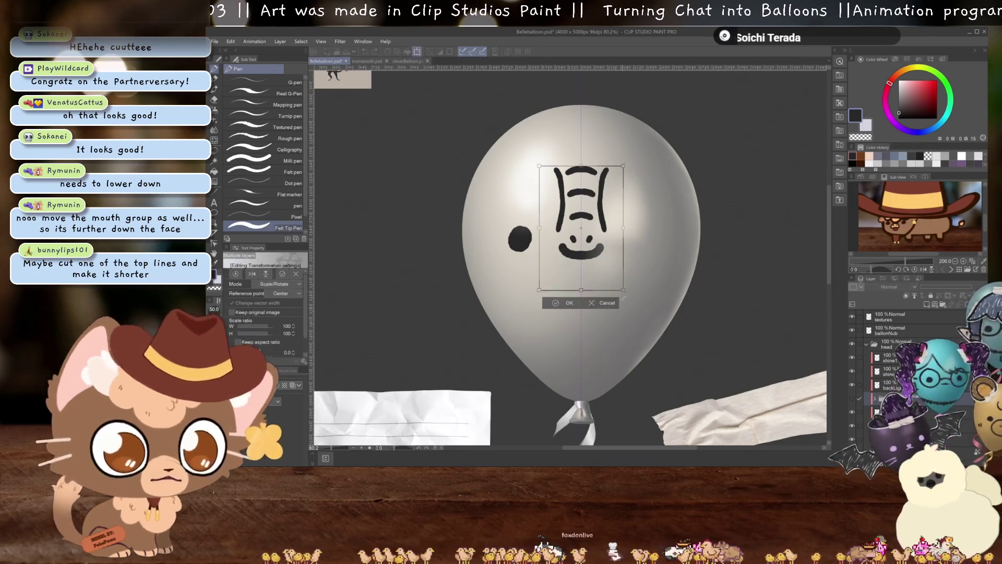
Move the inked snout, nostrils and smile about 53 px lower and commit the transform
drag(603, 230, 603, 253)
key(ctrl+z)
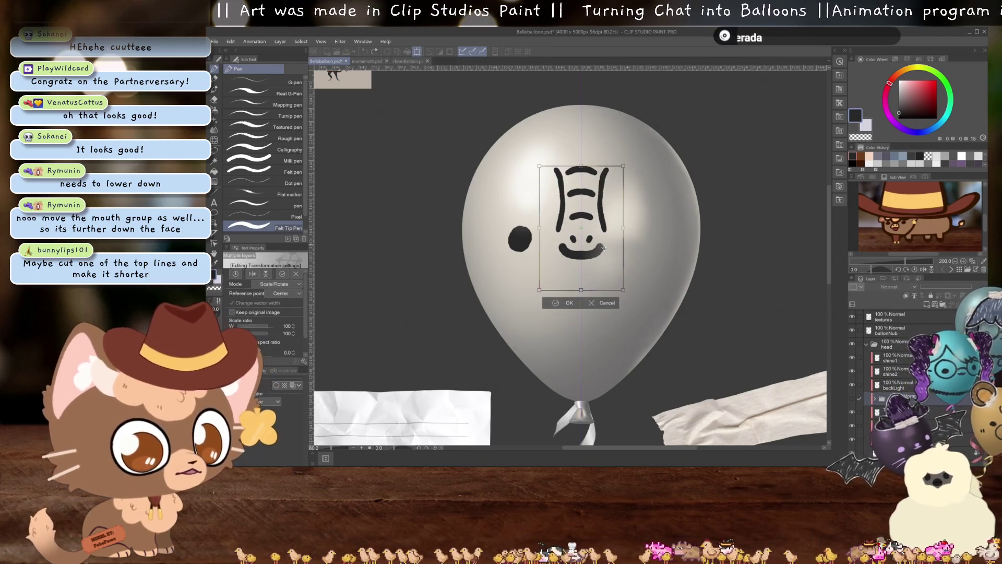
key(Escape)
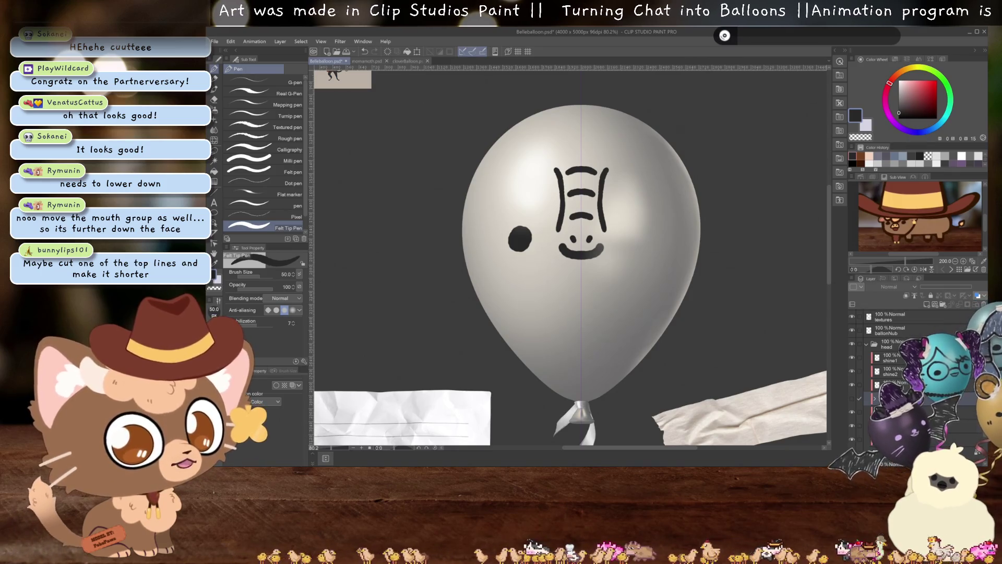
key(ctrl+t)
drag(609, 239, 609, 266)
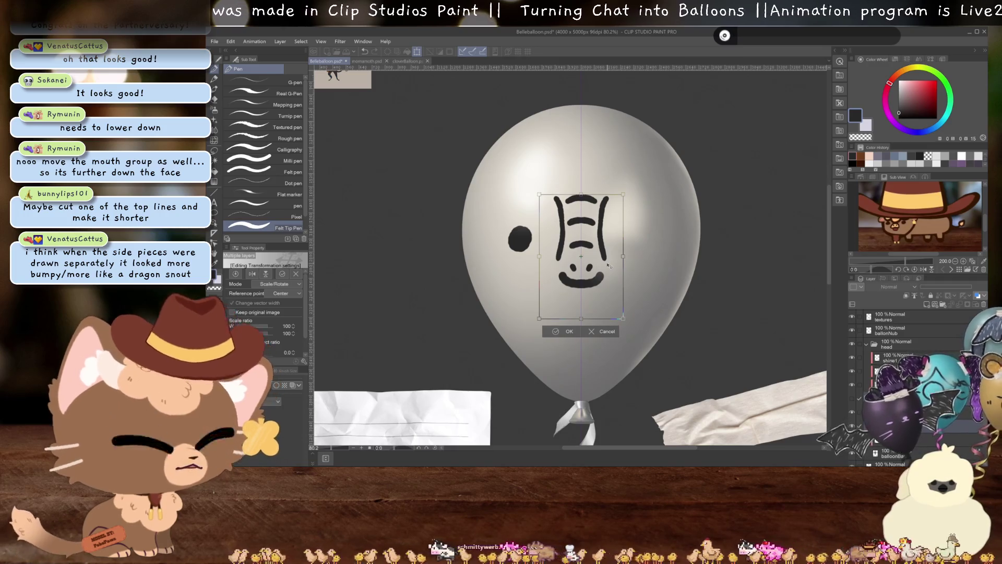
key(Return)
scroll(655, 278, down, 2)
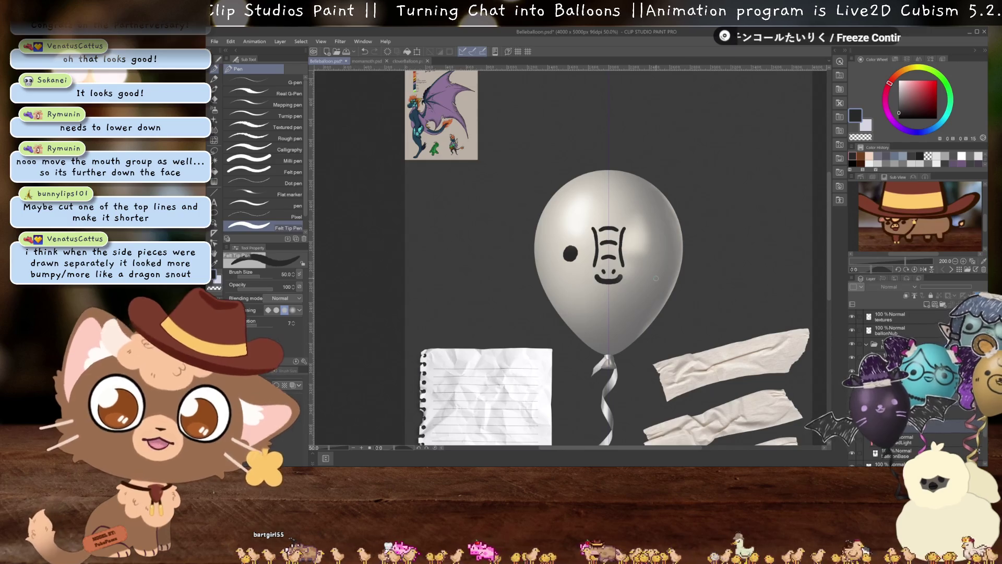
scroll(628, 256, up, 1)
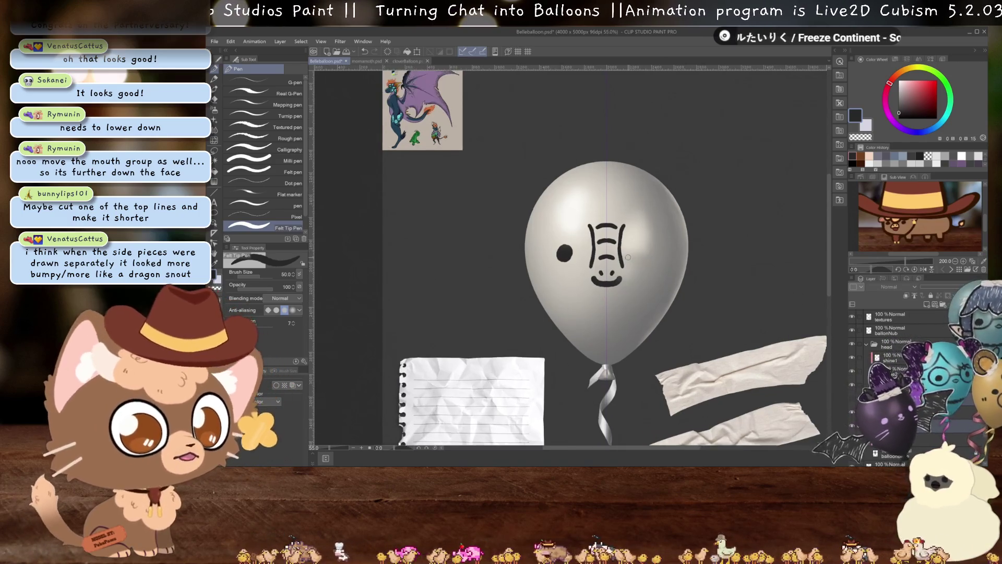
scroll(628, 257, up, 1)
scroll(854, 346, down, 3)
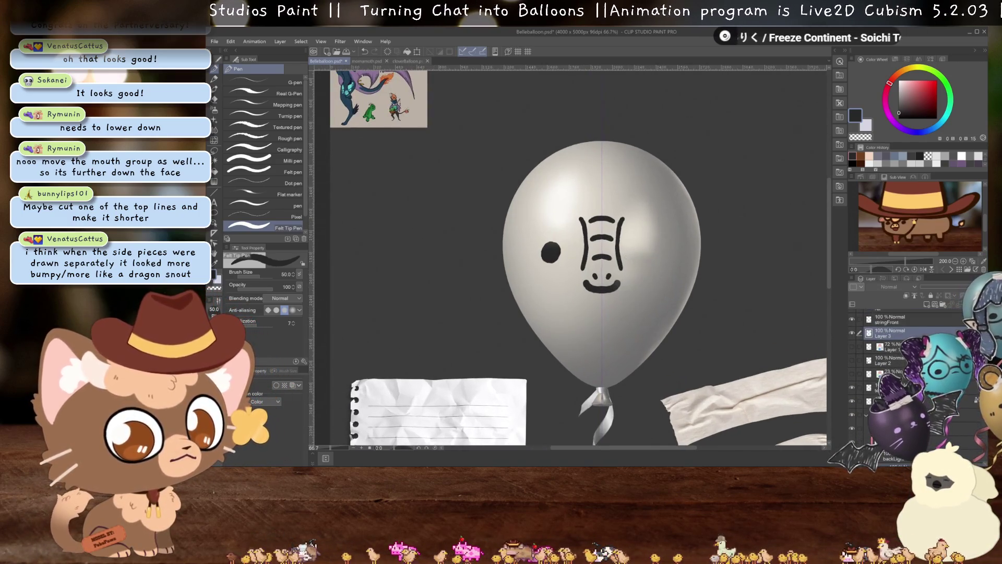
click(852, 344)
click(851, 334)
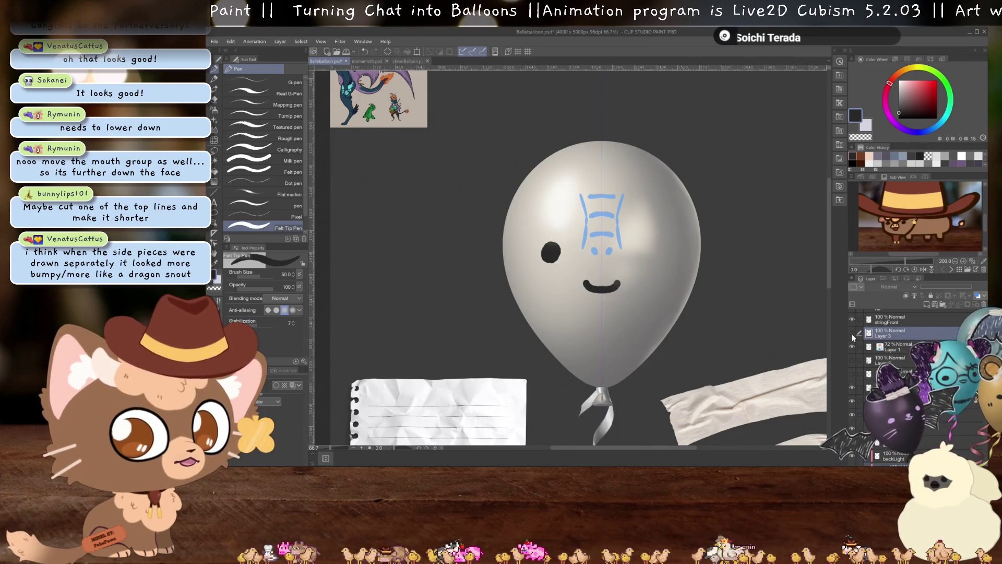
click(851, 333)
click(851, 333)
click(851, 334)
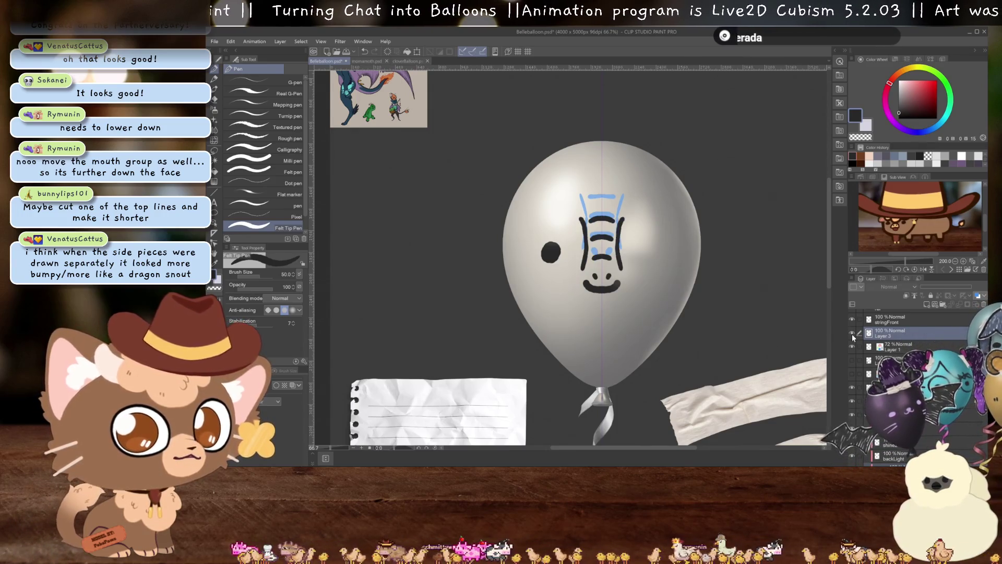
click(852, 346)
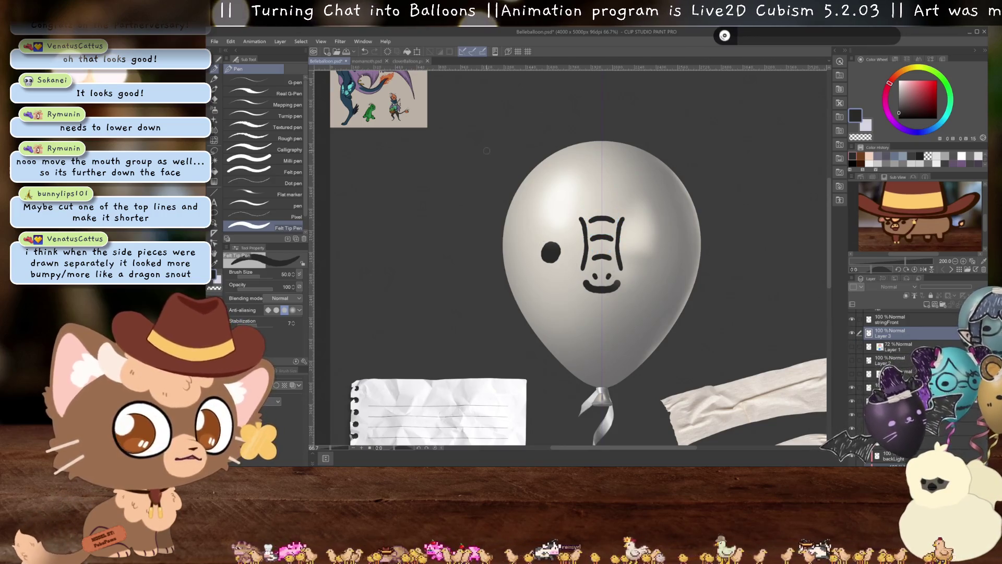
Pan and zoom over the Belle dragon reference sheet to check the snout design
drag(486, 151, 564, 329)
scroll(481, 277, up, 8)
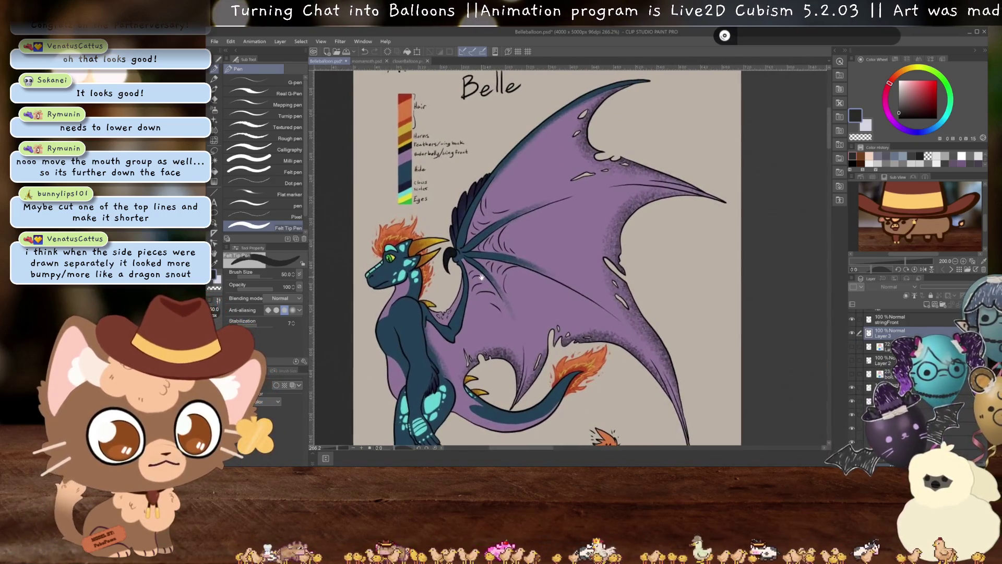
scroll(482, 277, down, 4)
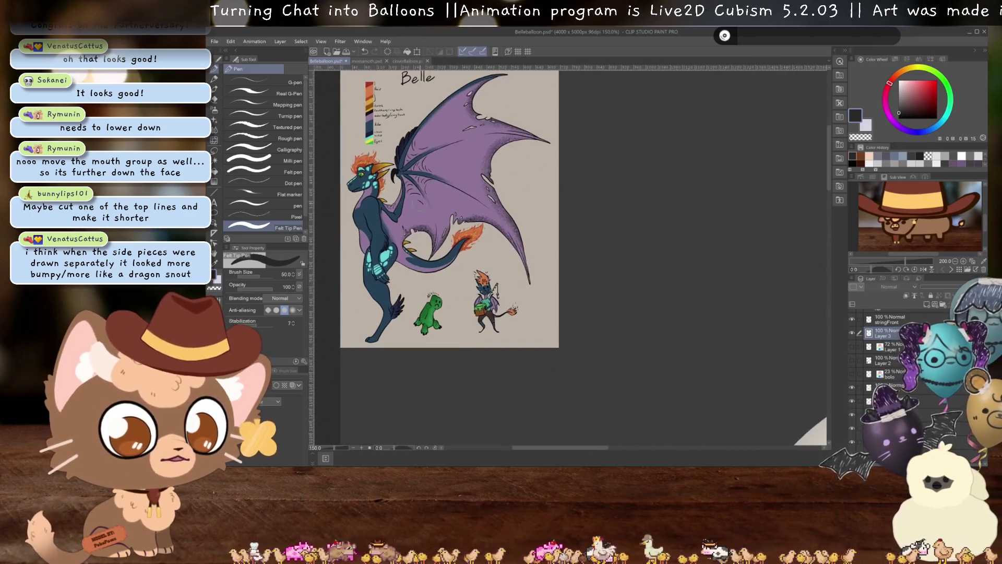
scroll(496, 295, up, 5)
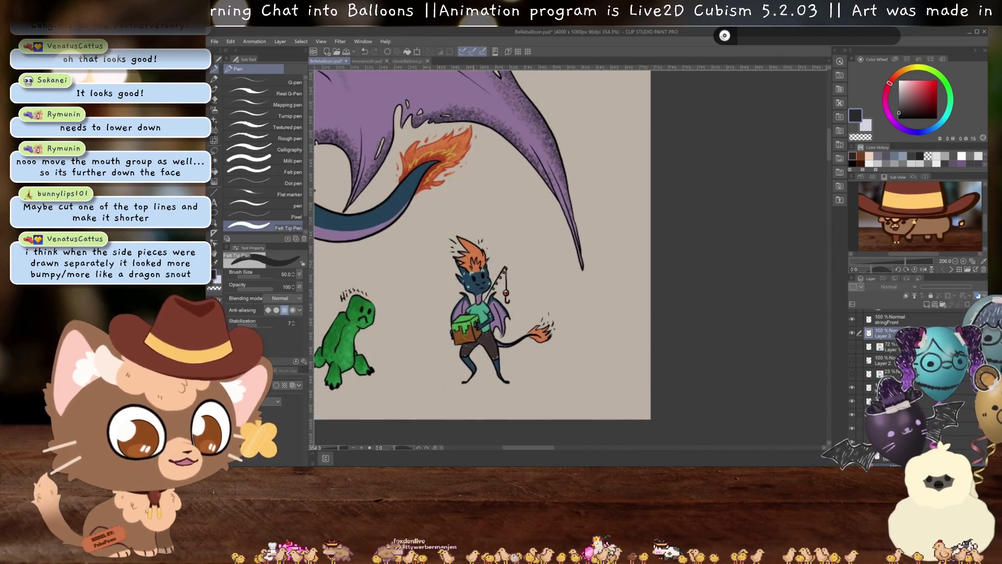
scroll(587, 360, down, 1)
scroll(587, 360, down, 1)
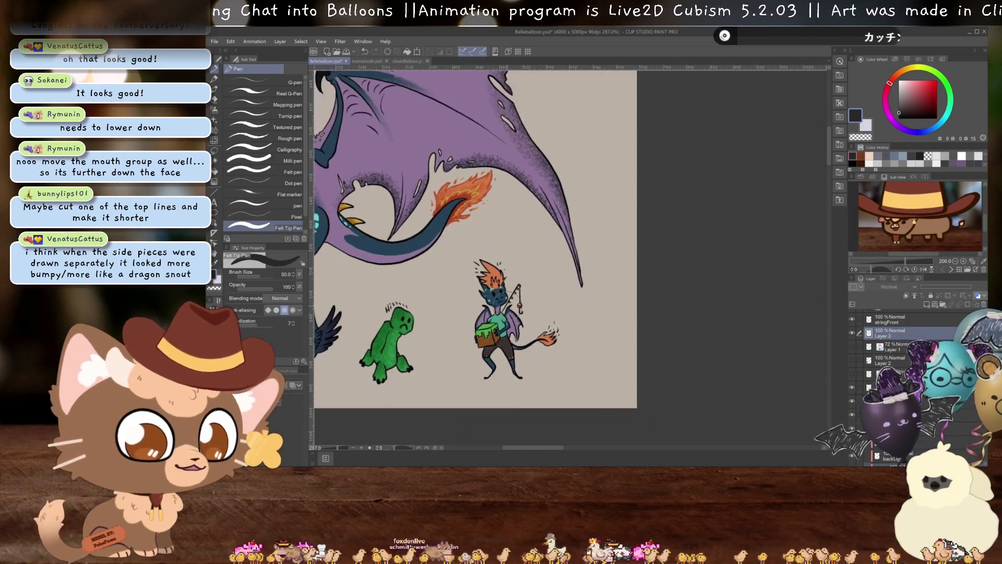
scroll(504, 270, down, 3)
scroll(504, 269, up, 2)
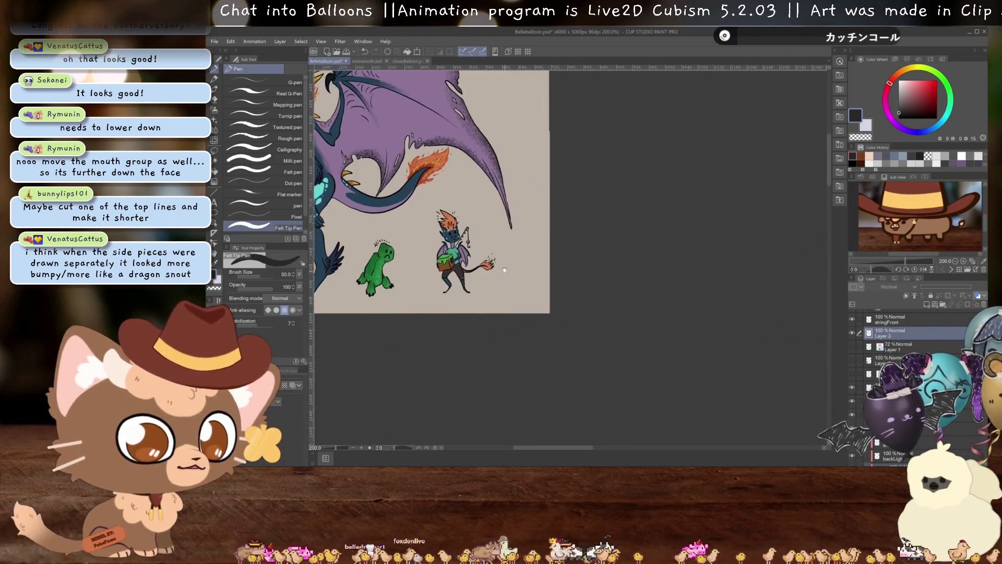
scroll(504, 270, down, 5)
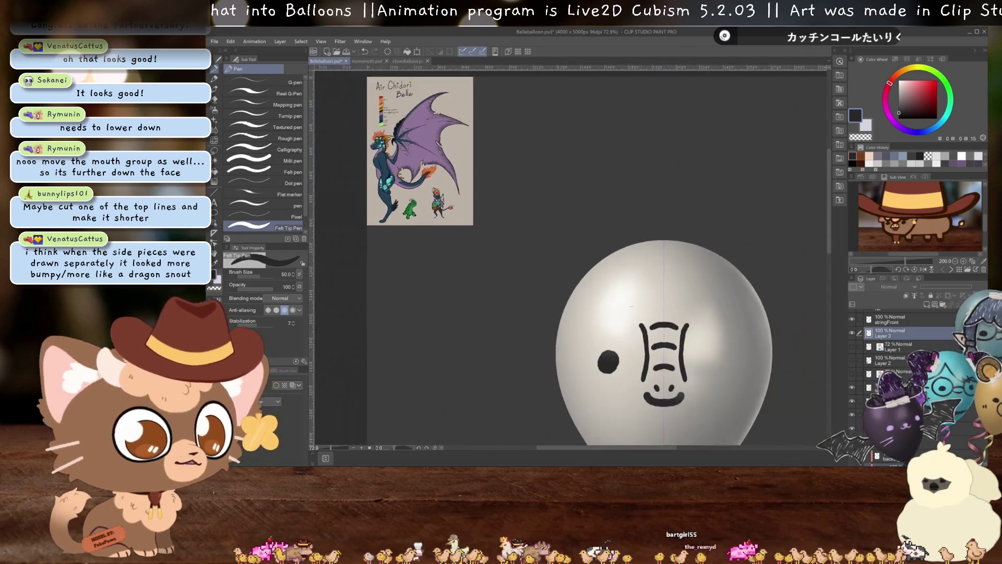
scroll(632, 306, down, 3)
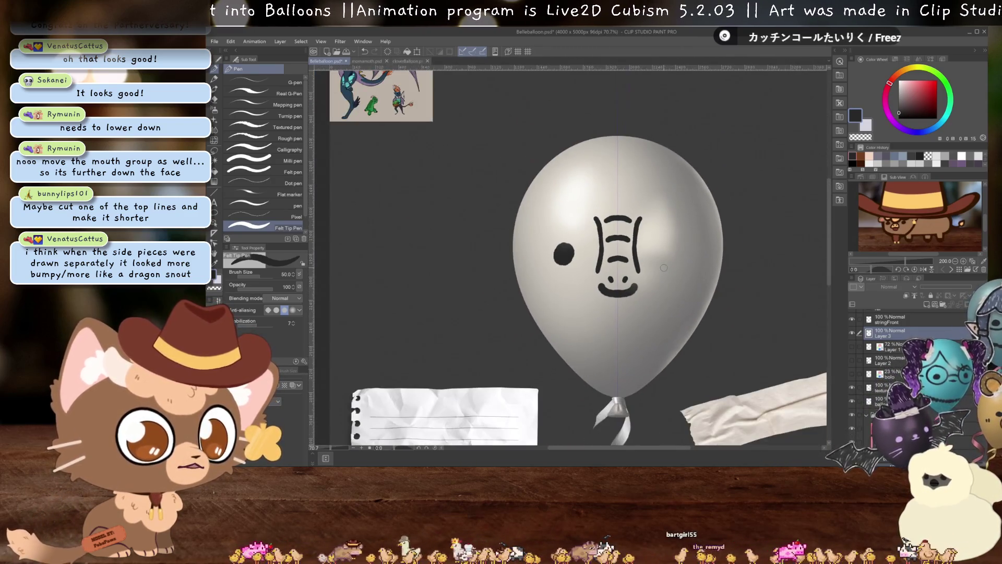
Nudge the snout and mouth line group to a new spot on the balloon face, zooming out to check
key(ctrl+z)
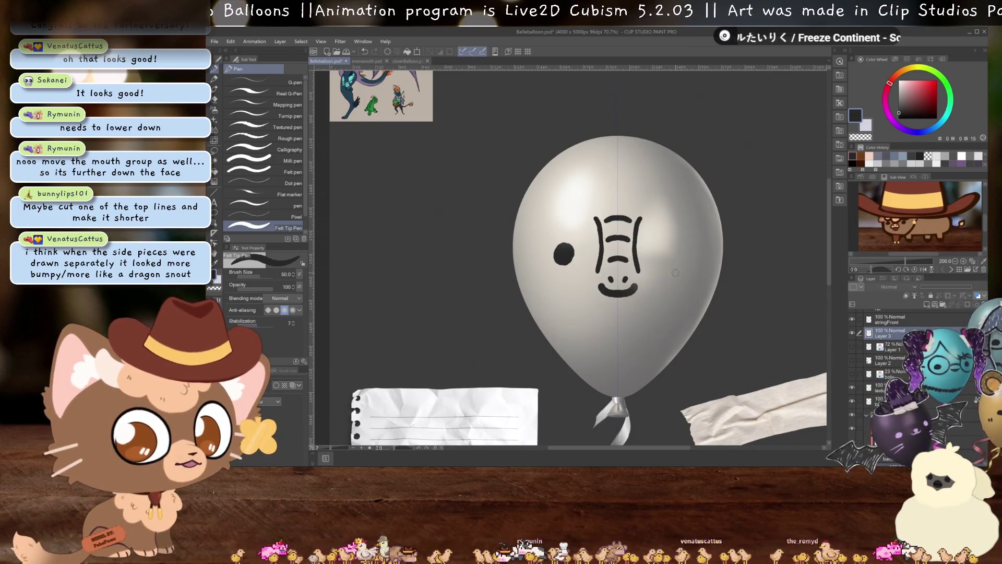
scroll(668, 277, up, 3)
scroll(665, 276, down, 5)
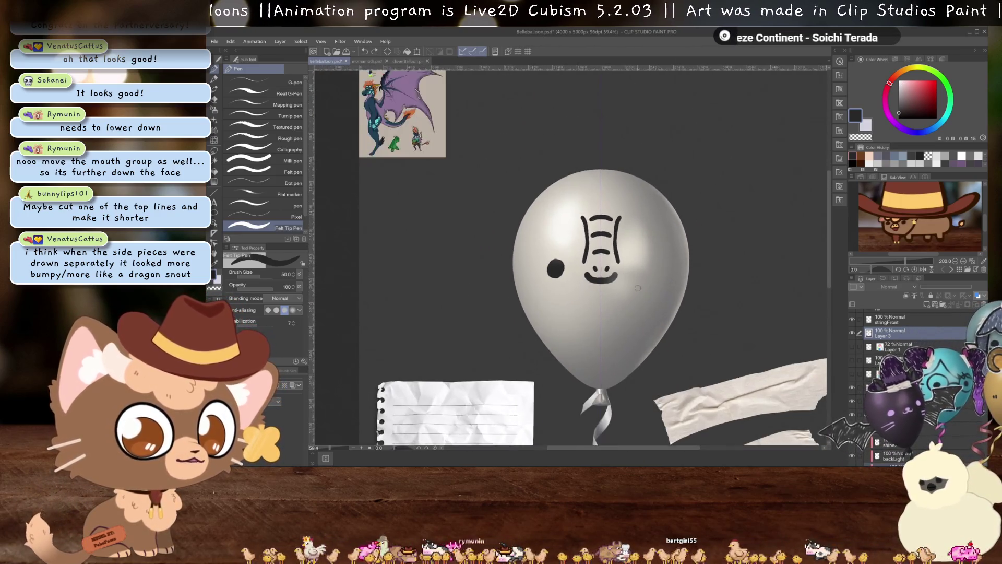
scroll(621, 261, up, 2)
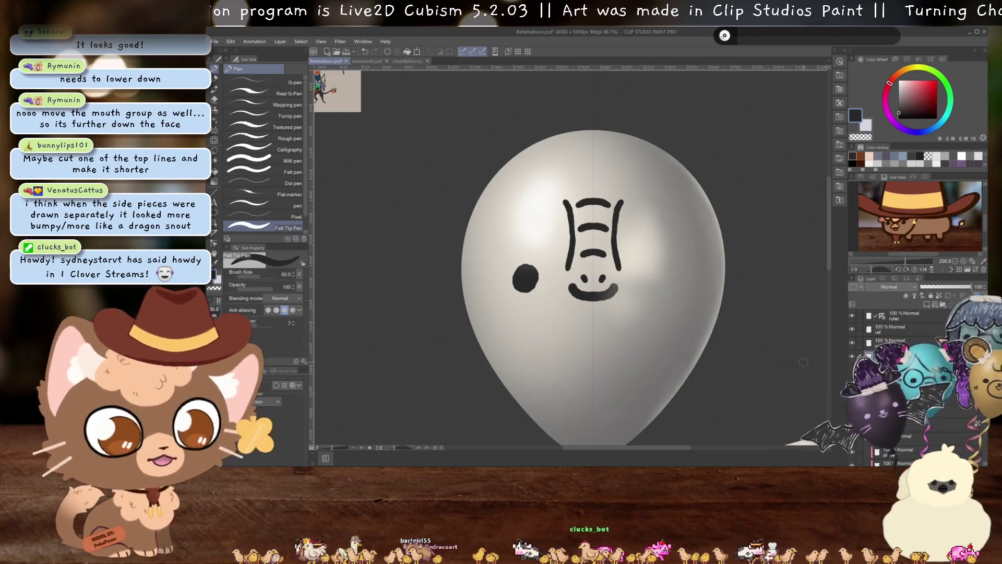
scroll(625, 237, down, 4)
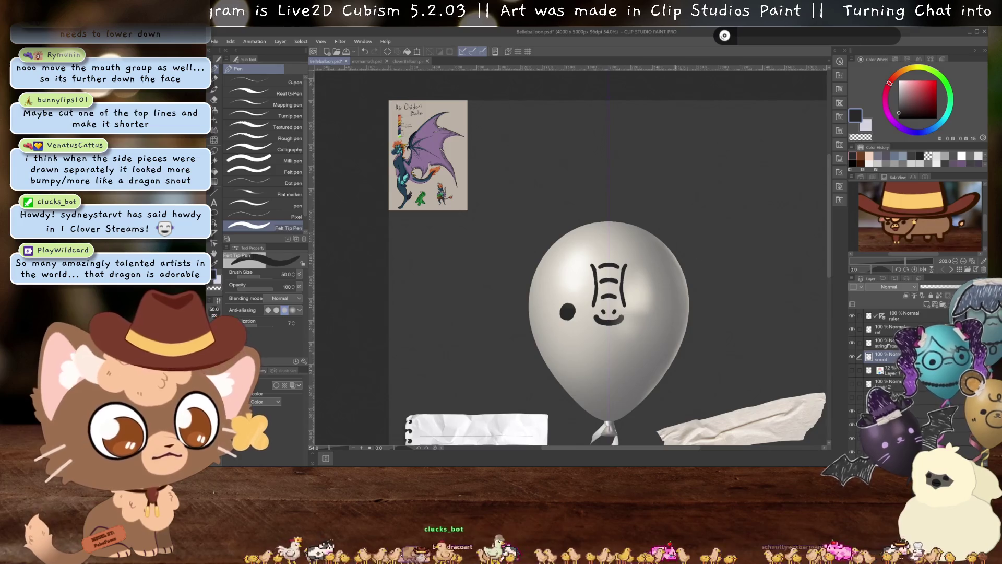
scroll(664, 297, up, 4)
scroll(900, 364, down, 5)
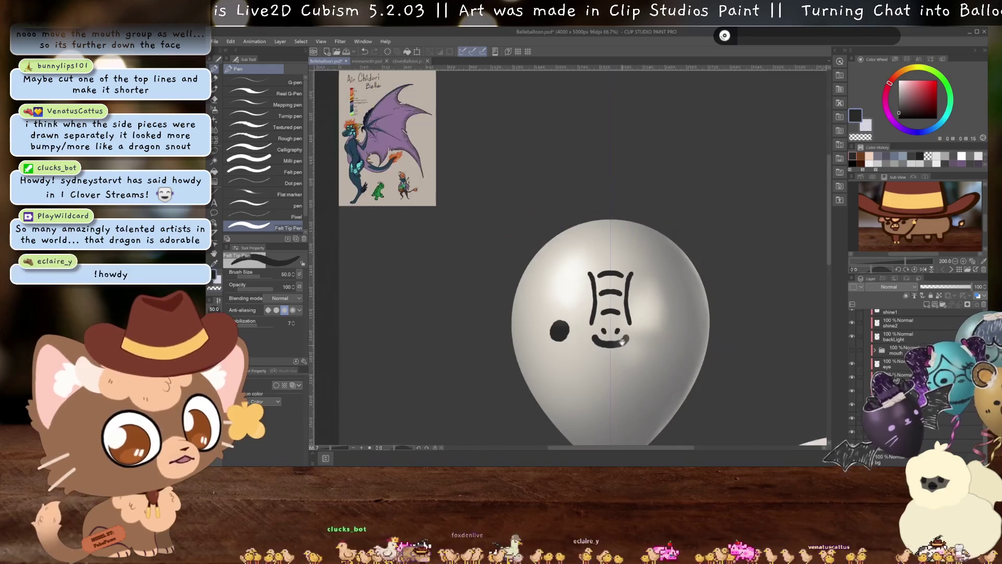
key(ctrl+minus)
click(366, 61)
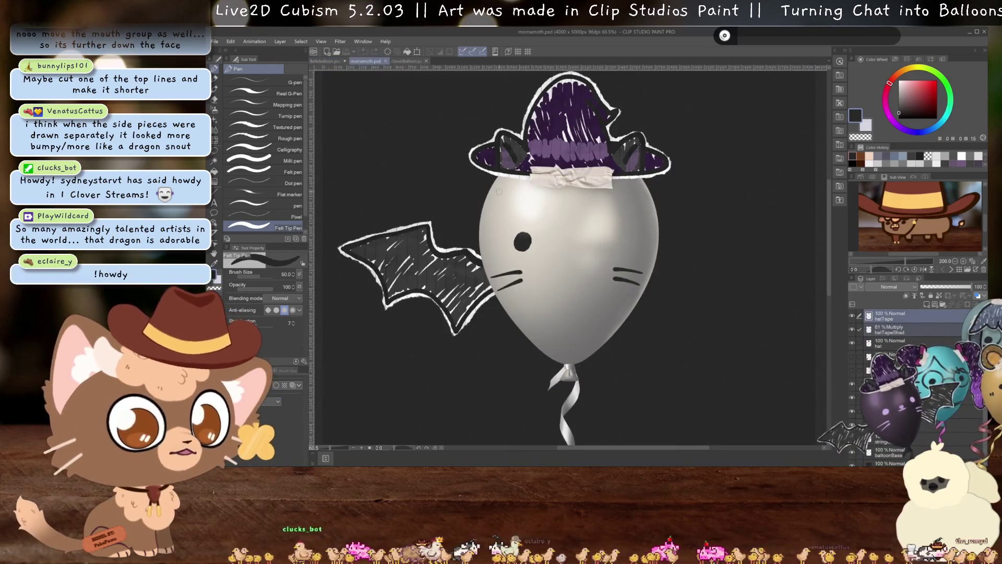
scroll(567, 225, down, 1)
scroll(599, 211, down, 1)
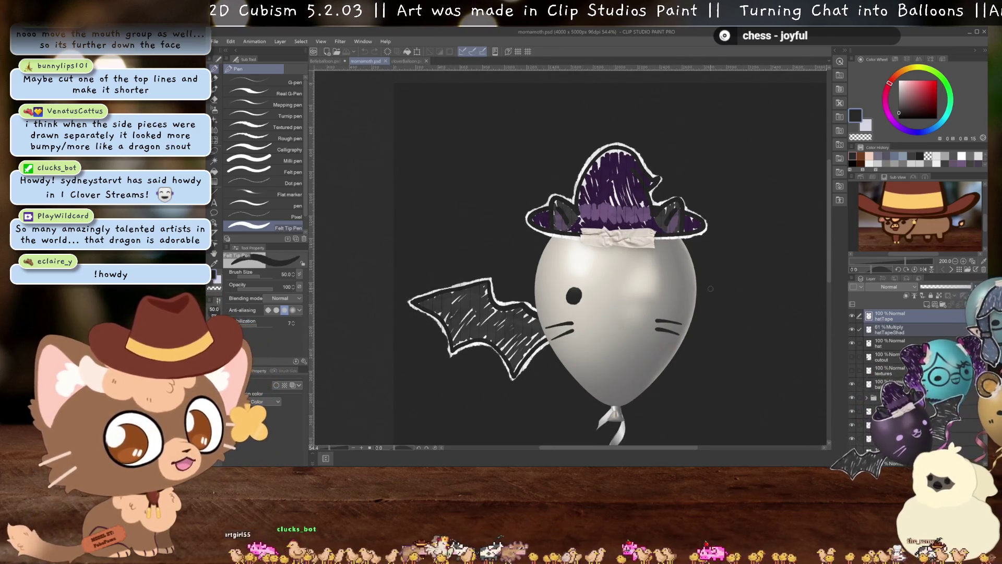
scroll(662, 233, down, 1)
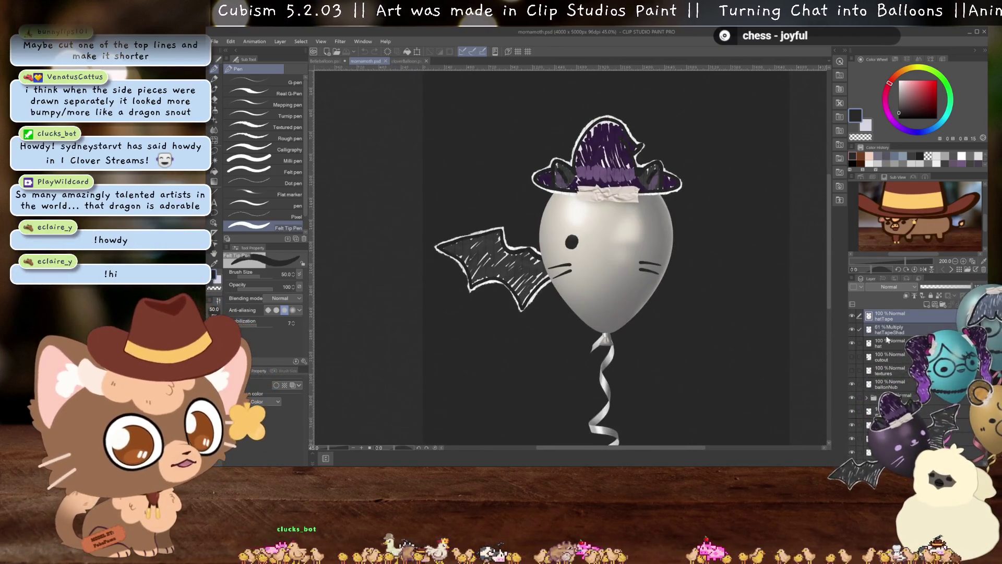
scroll(898, 357, down, 1)
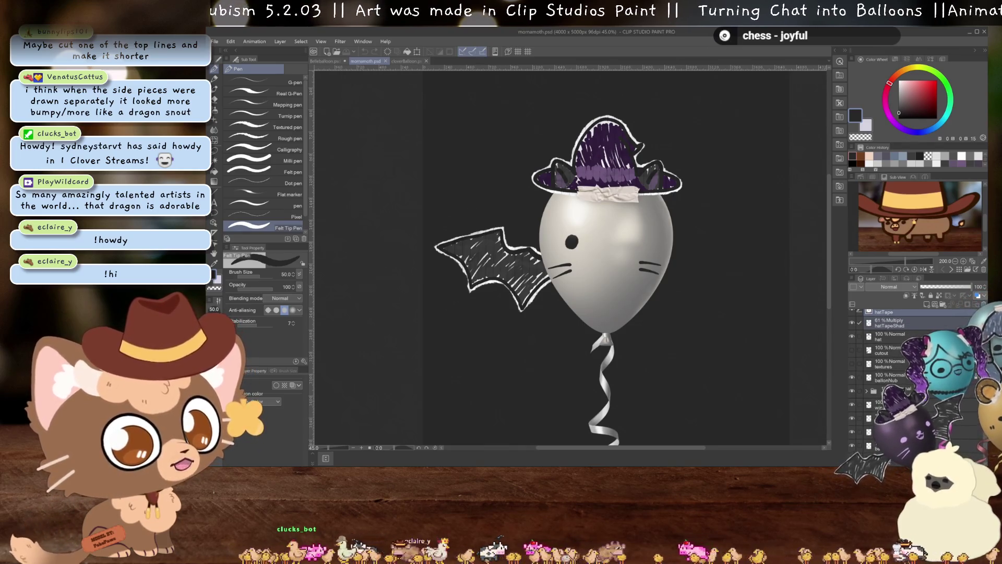
scroll(897, 366, up, 1)
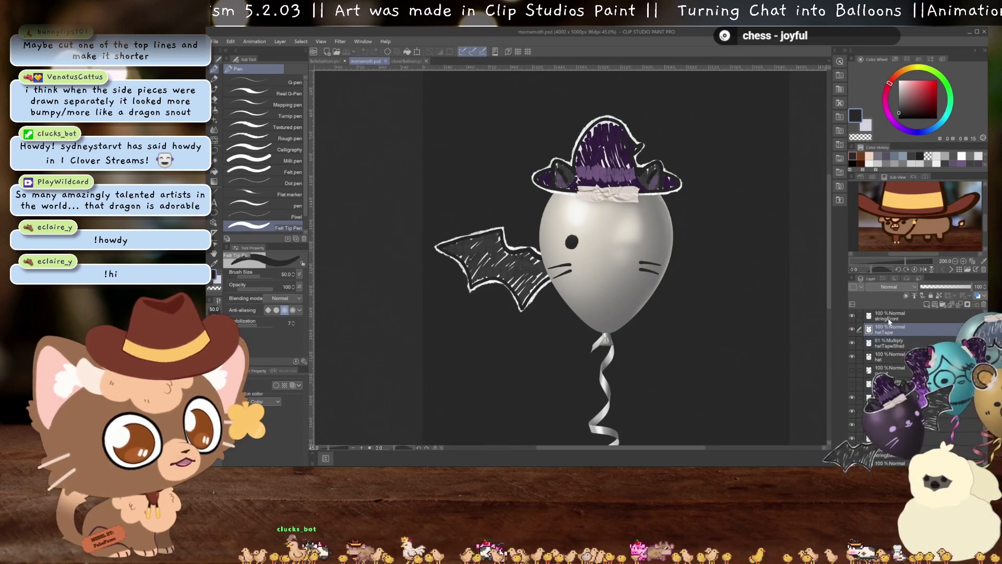
click(890, 356)
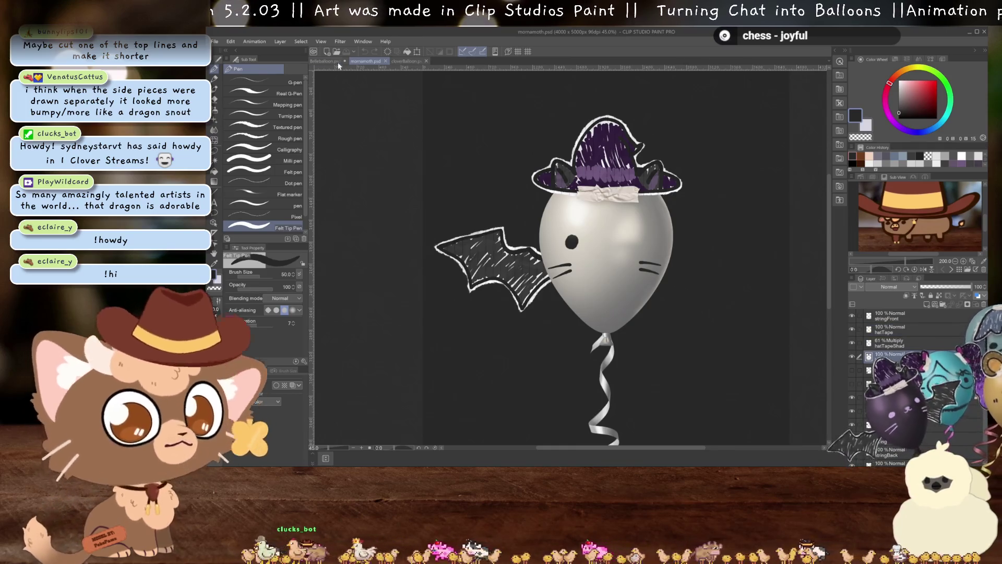
click(324, 61)
scroll(490, 152, down, 2)
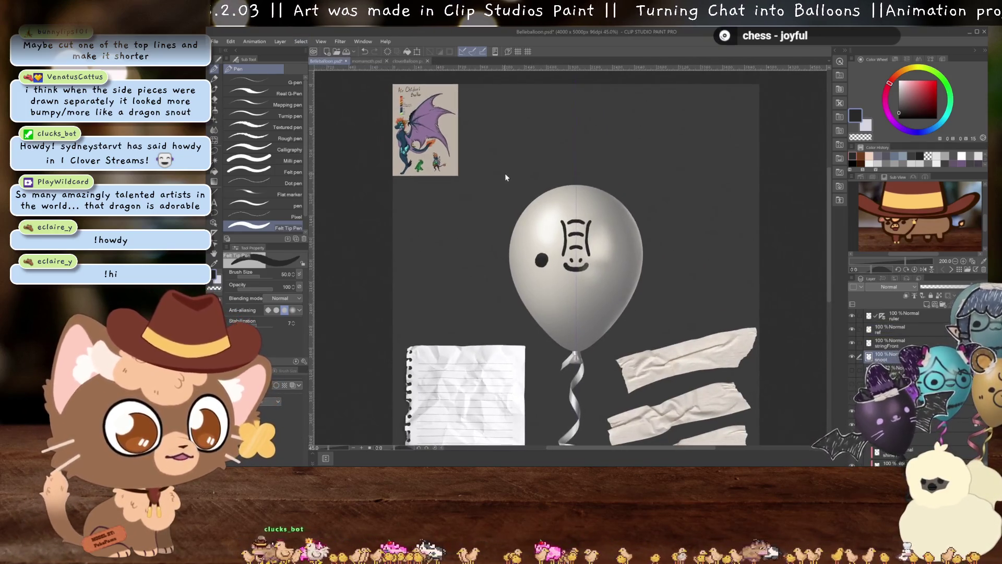
Try a two-stroke outline above the hat, then undo it
scroll(559, 168, up, 3)
scroll(559, 168, up, 1)
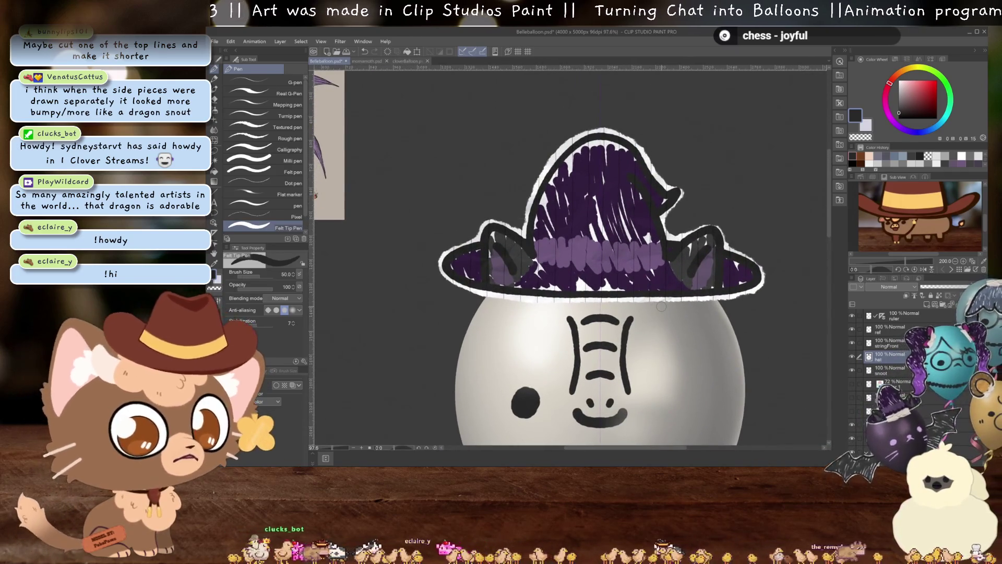
drag(610, 100, 783, 292)
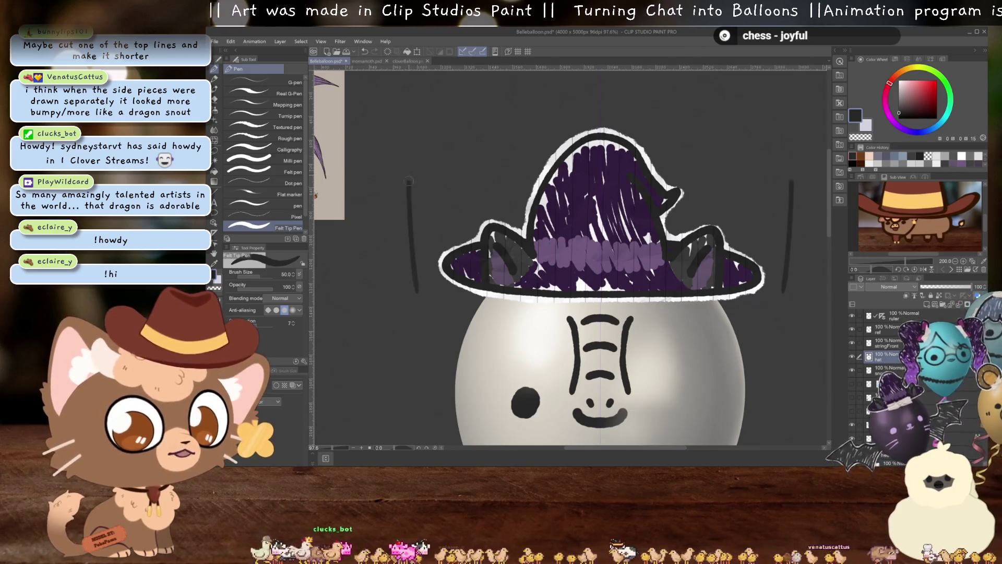
drag(418, 292, 588, 101)
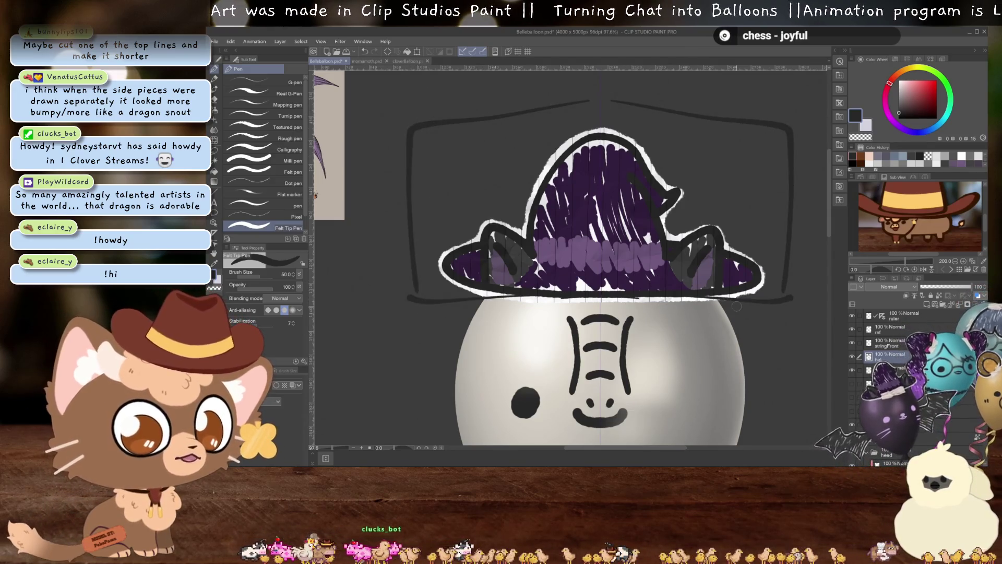
key(ctrl+z)
key(ctrl+z)
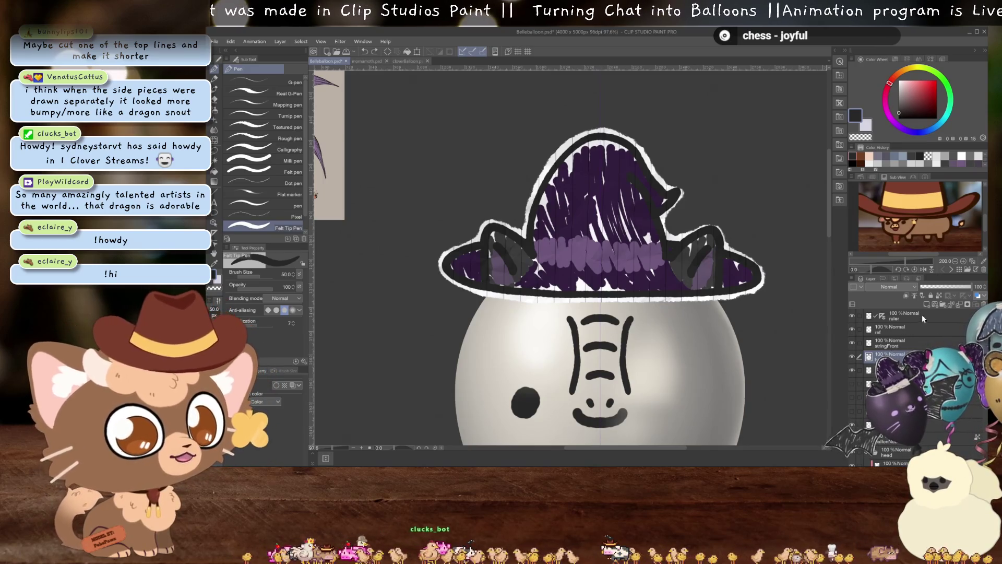
Add a new raster layer above the hat and tint the hat layer light blue with Layer Color
click(957, 288)
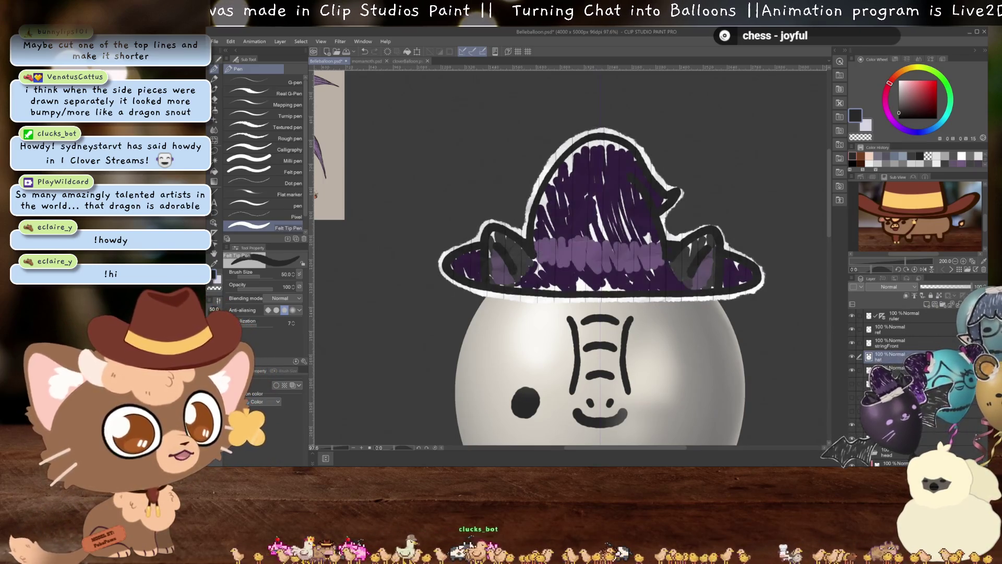
key(ctrl+z)
click(927, 306)
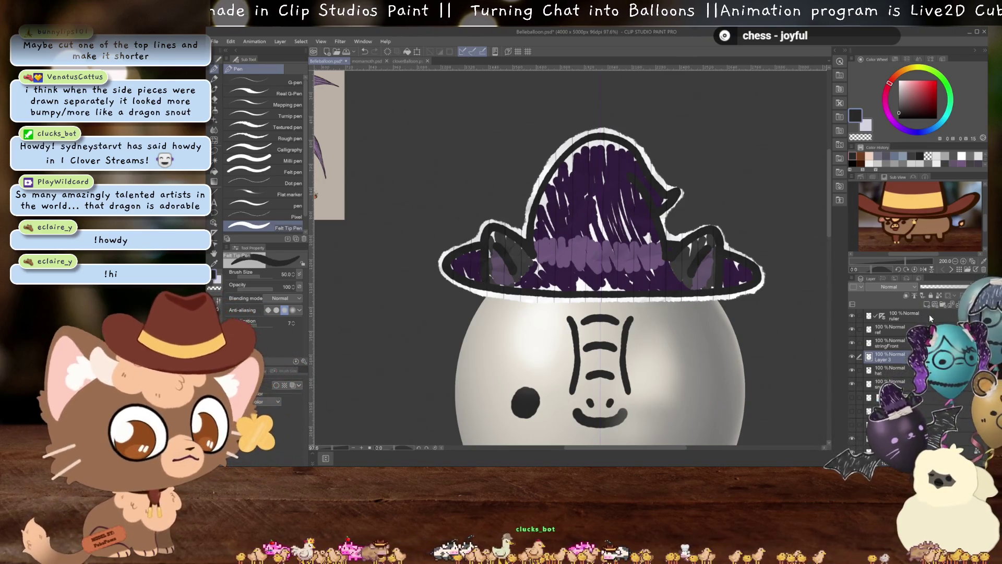
click(292, 384)
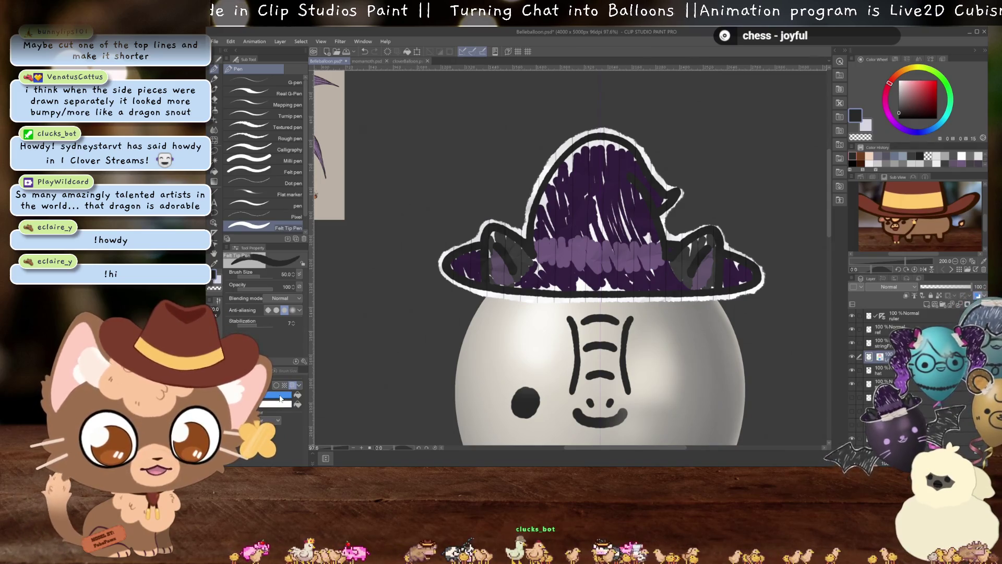
click(882, 370)
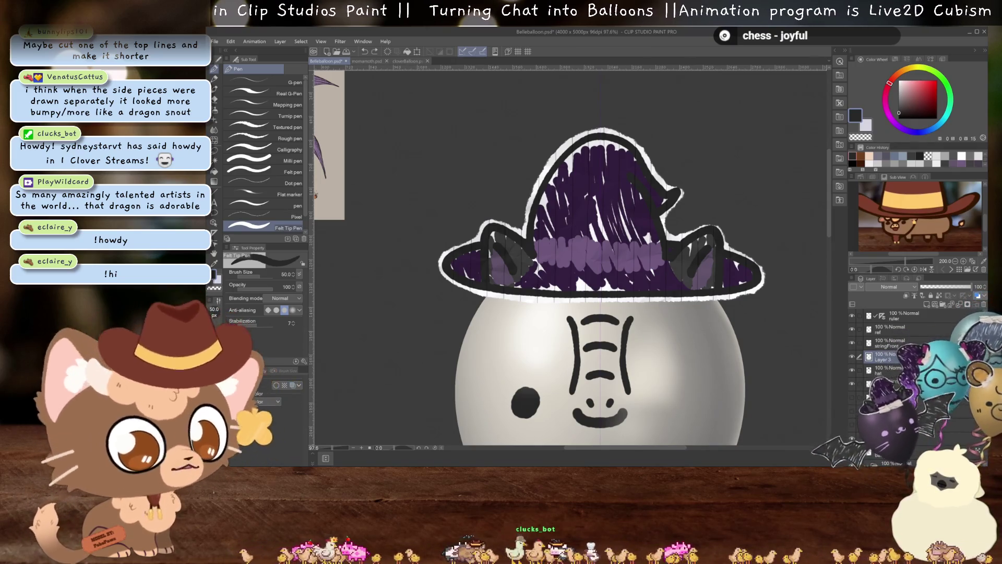
click(293, 384)
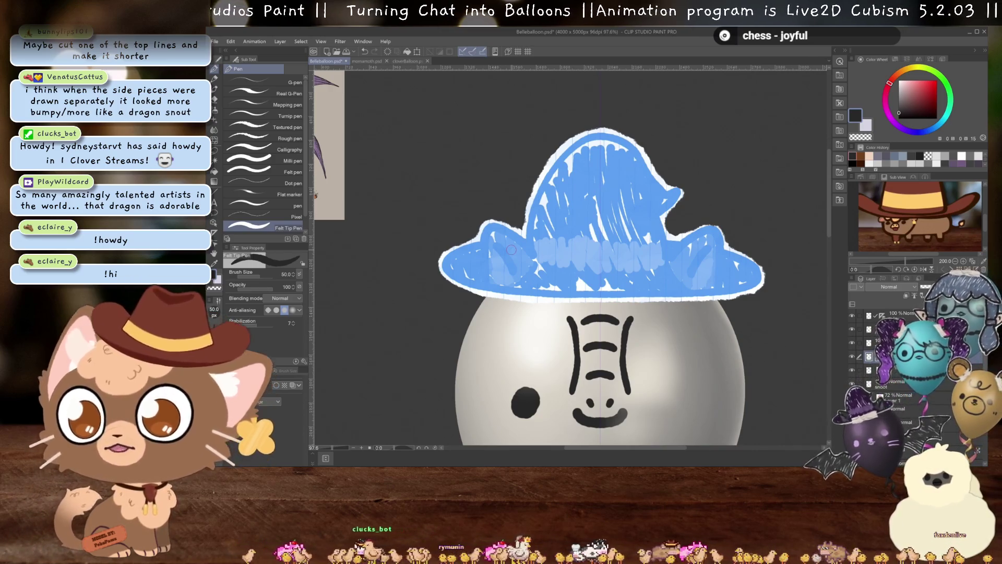
Remove the test black outline drawn over the hat
scroll(600, 260, down, 2)
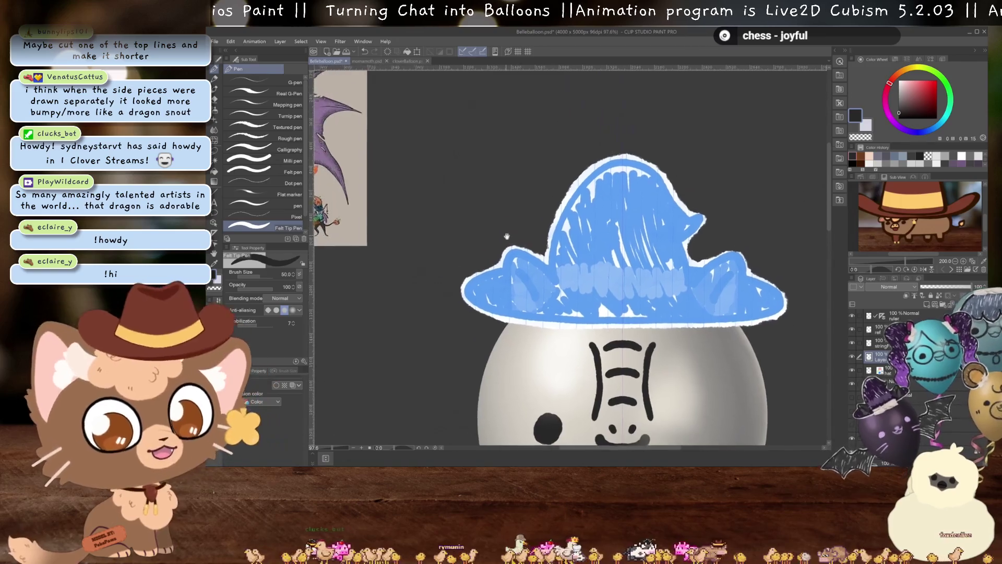
scroll(600, 261, up, 2)
scroll(616, 260, up, 2)
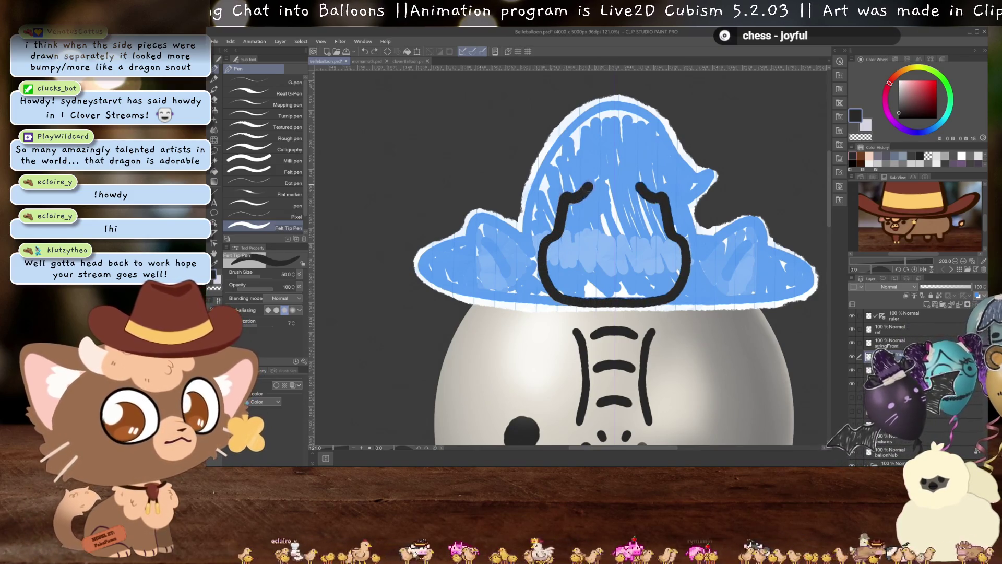
key(ctrl+z)
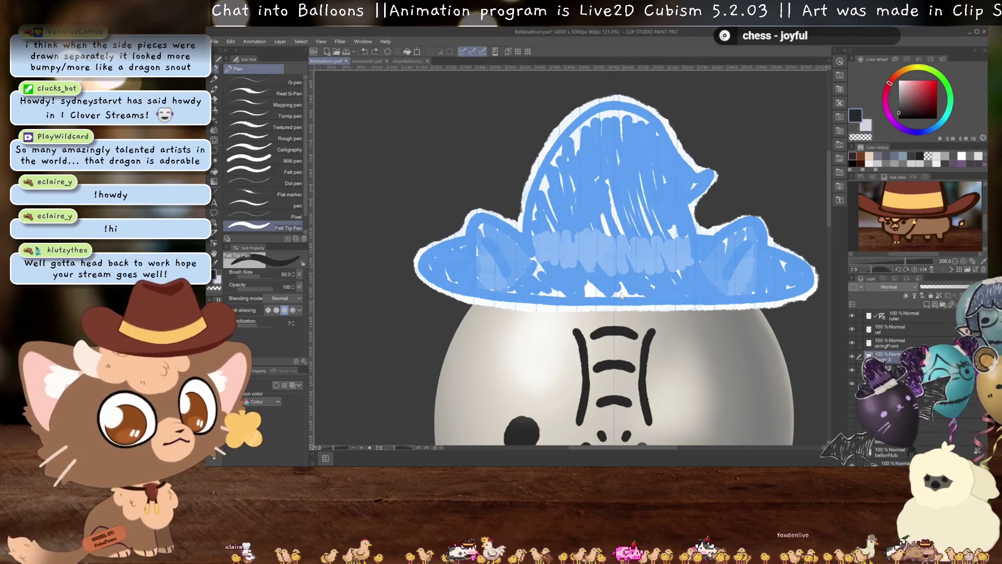
Draw the symmetric inner U-shaped crest outline, discarding a larger outer crest attempt
mouse_move(615, 303)
mouse_down()
mouse_move(548, 272)
mouse_move(569, 225)
mouse_up()
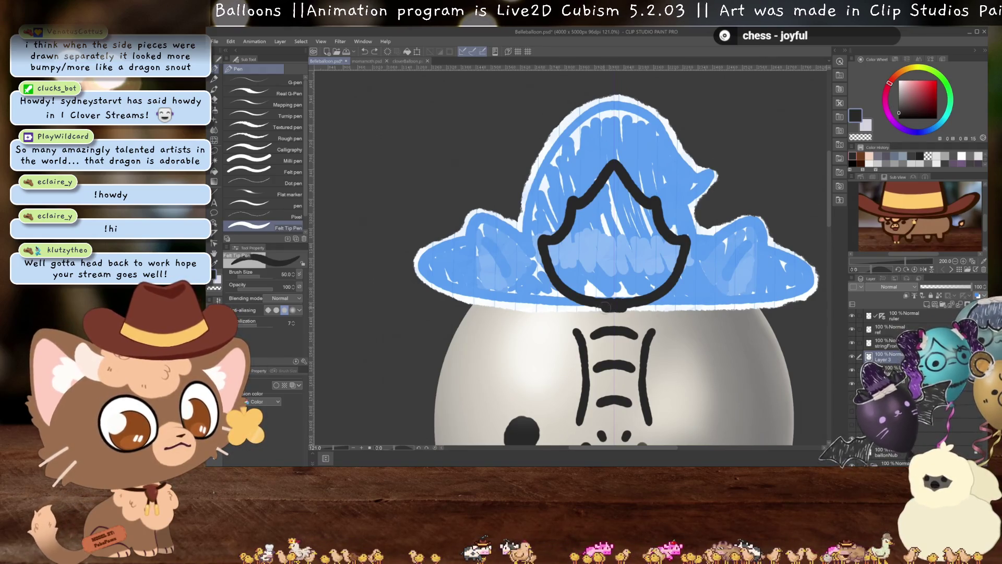
mouse_move(553, 305)
mouse_down()
mouse_move(501, 245)
mouse_move(514, 201)
mouse_up()
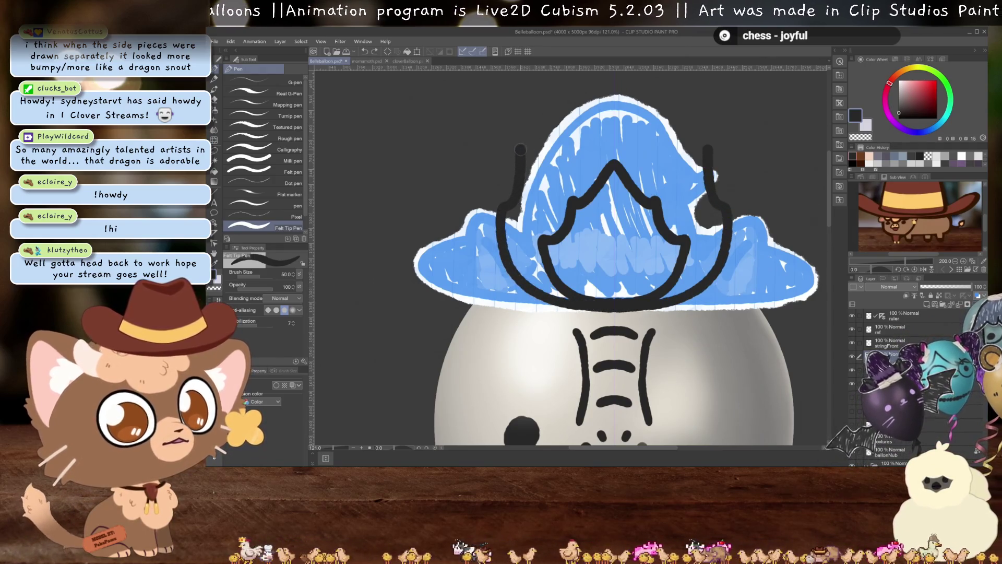
drag(554, 137, 578, 79)
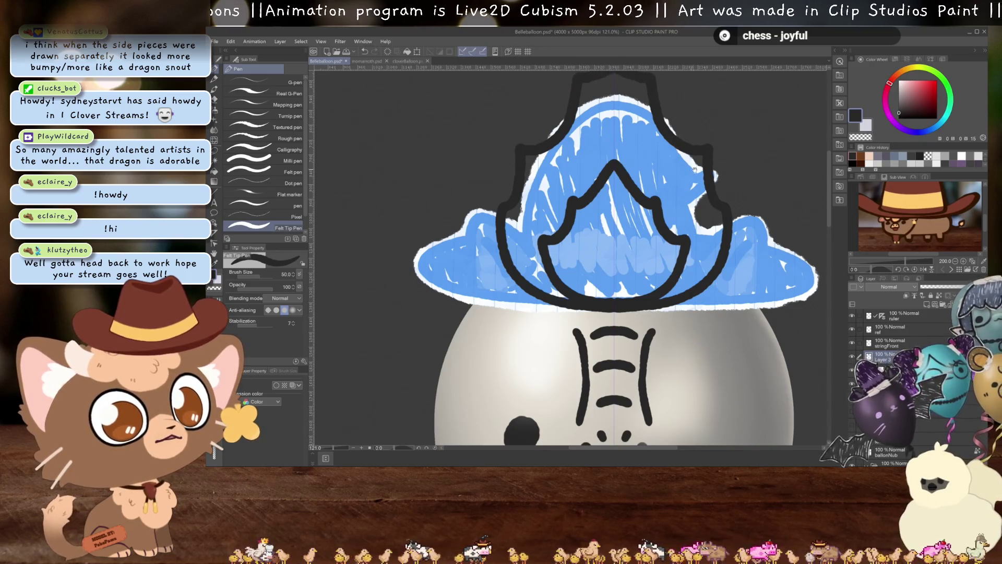
scroll(695, 169, up, 2)
key(ctrl+z)
key(ctrl+z)
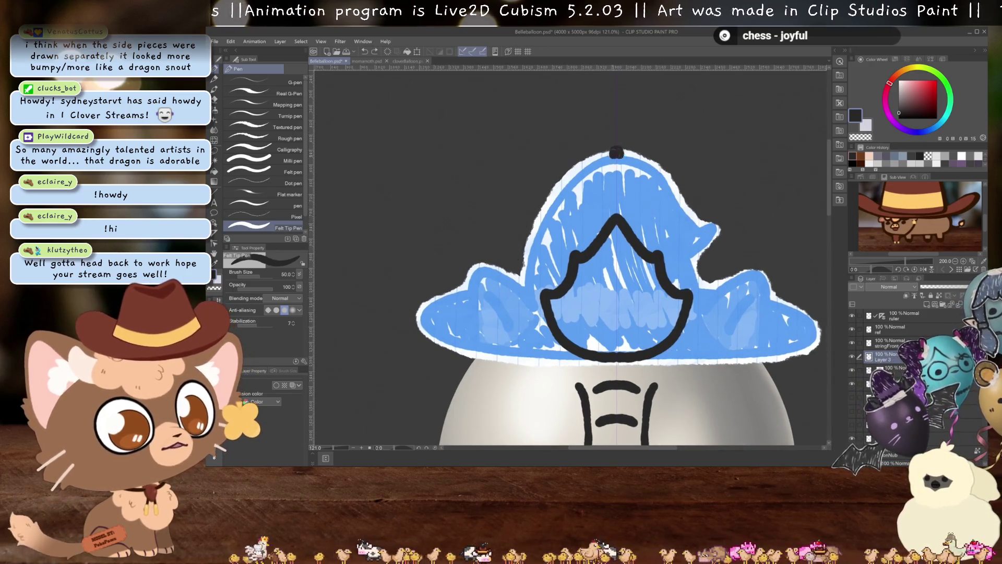
Add the pointed crest peak and mirrored curled horns up the sides
mouse_move(616, 152)
mouse_down()
mouse_move(554, 194)
mouse_move(505, 271)
mouse_up()
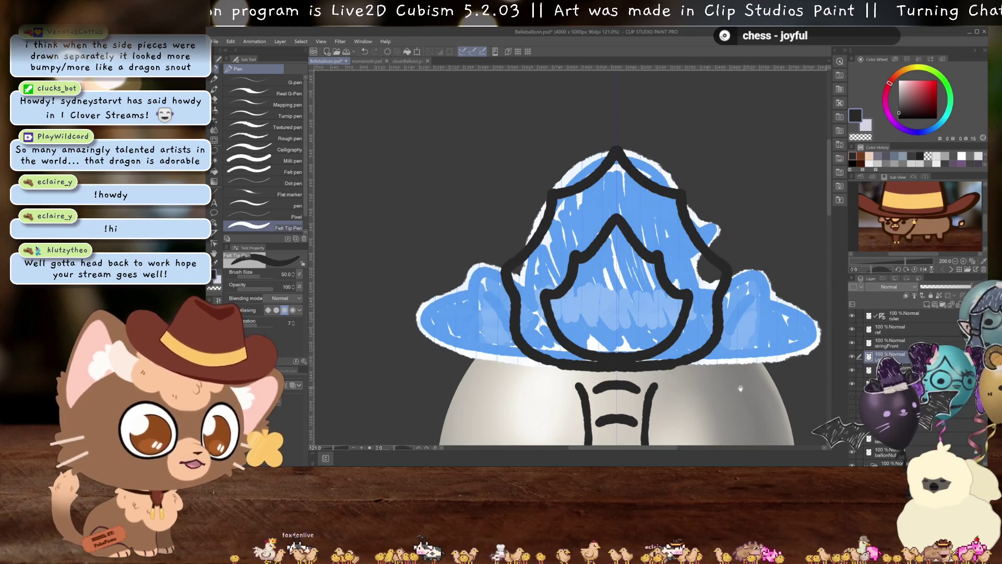
drag(740, 388, 756, 376)
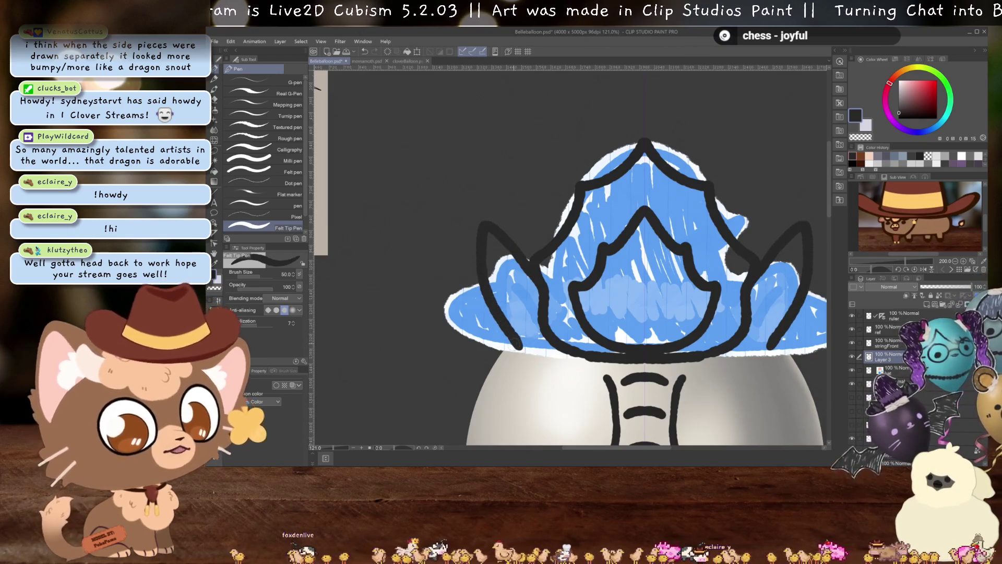
scroll(548, 383, down, 3)
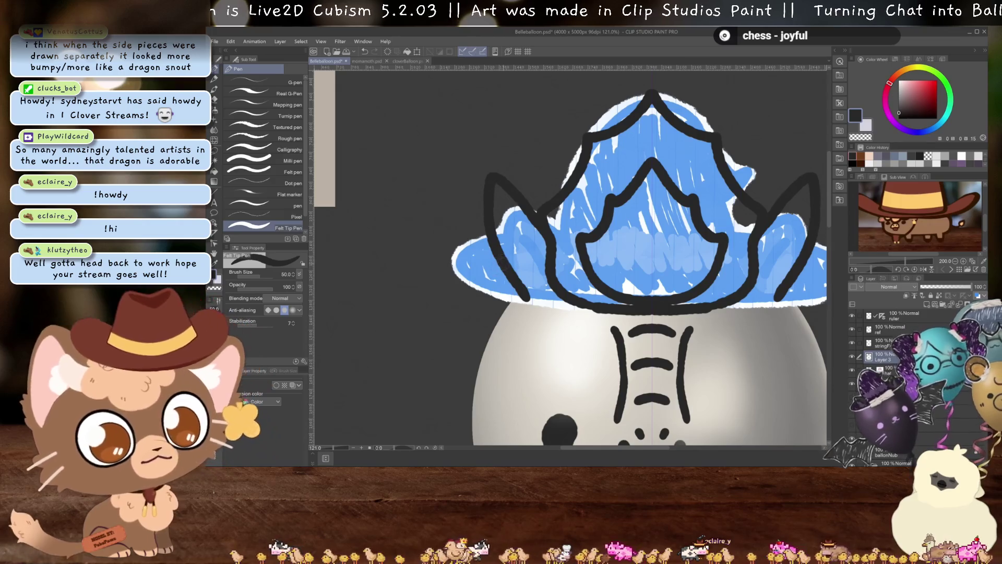
key(ctrl+z)
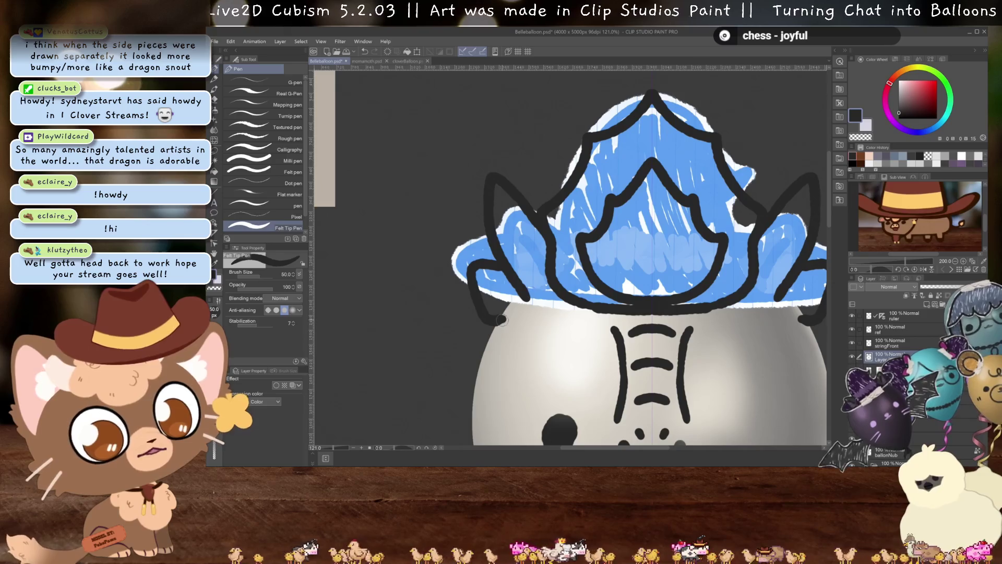
drag(501, 320, 553, 287)
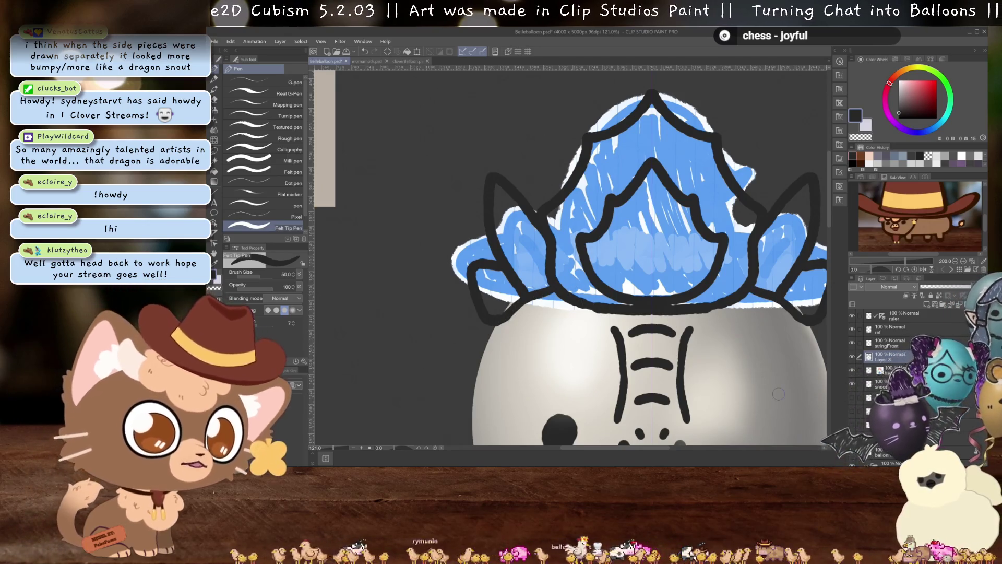
scroll(562, 293, down, 2)
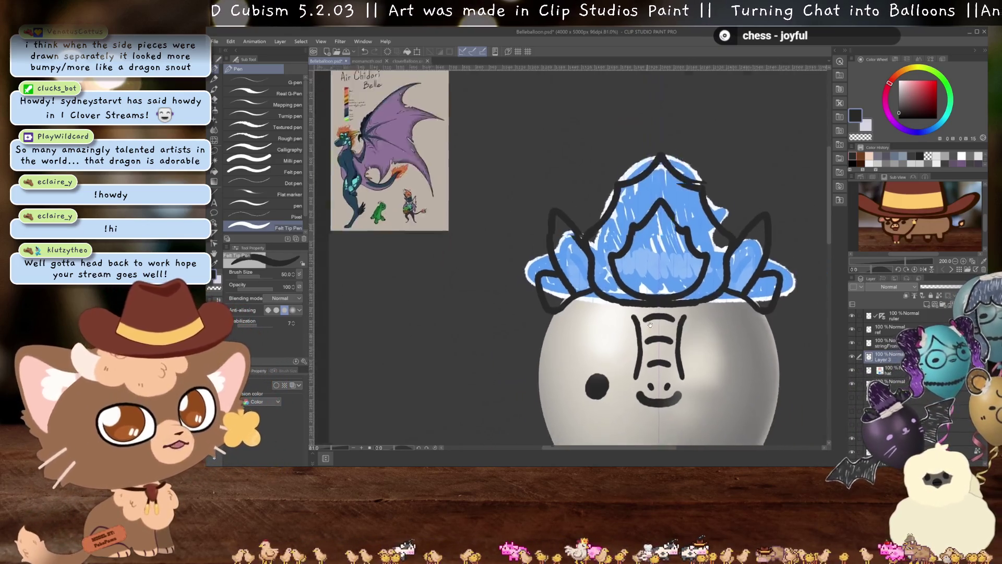
Hide the blue hat guide layer and view the whole balloon with only black crest outlines
scroll(562, 293, down, 2)
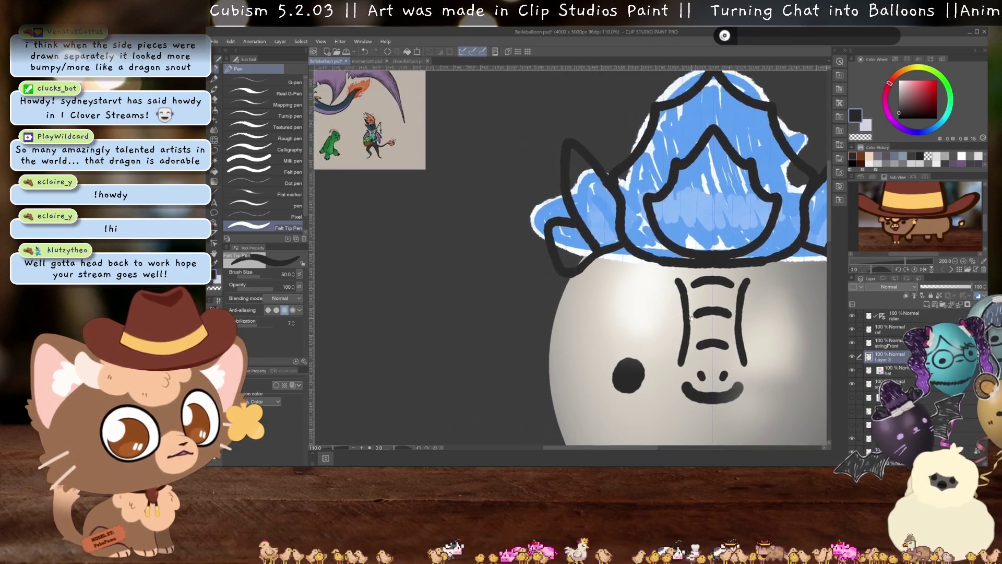
scroll(568, 308, up, 2)
scroll(593, 350, down, 3)
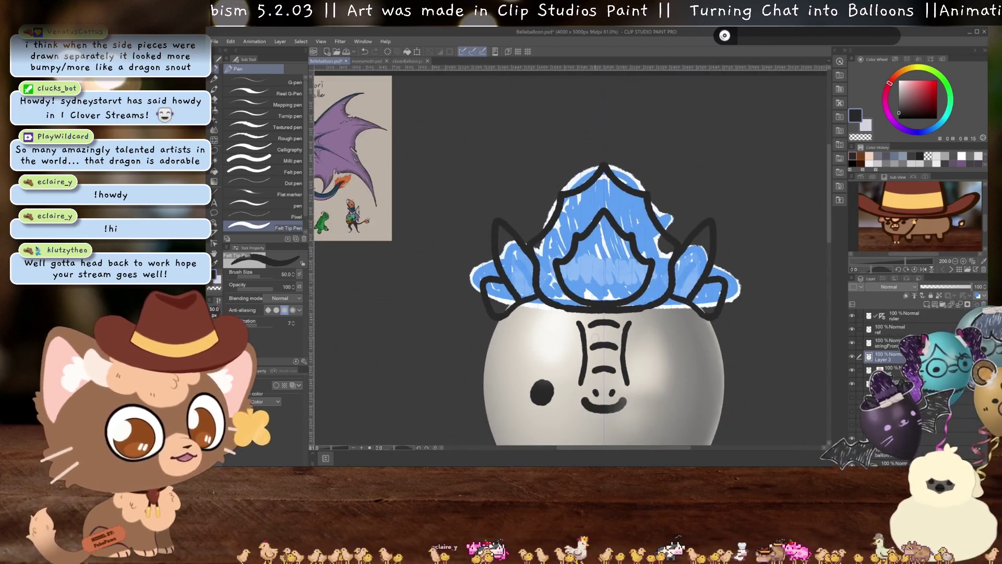
click(852, 370)
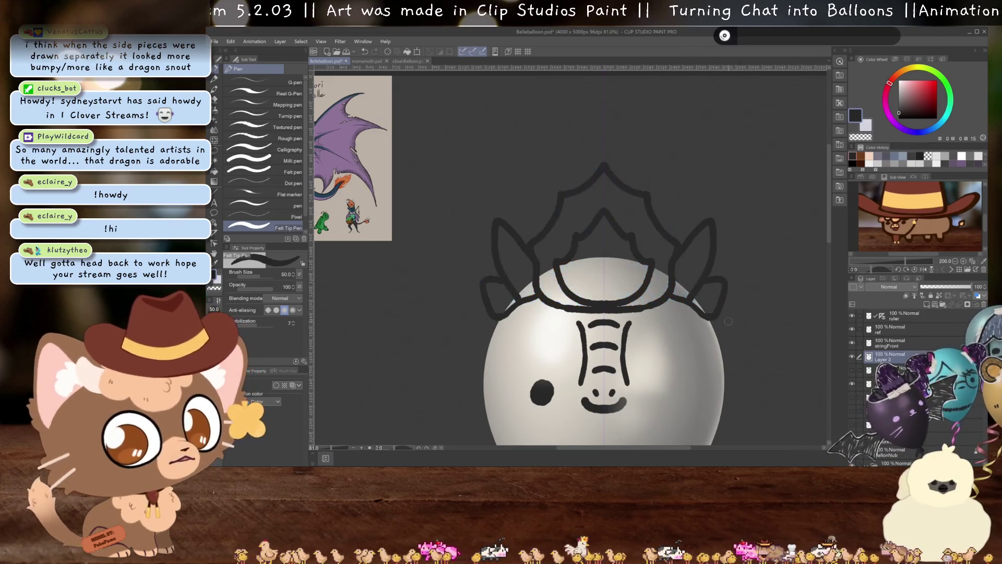
scroll(707, 256, down, 3)
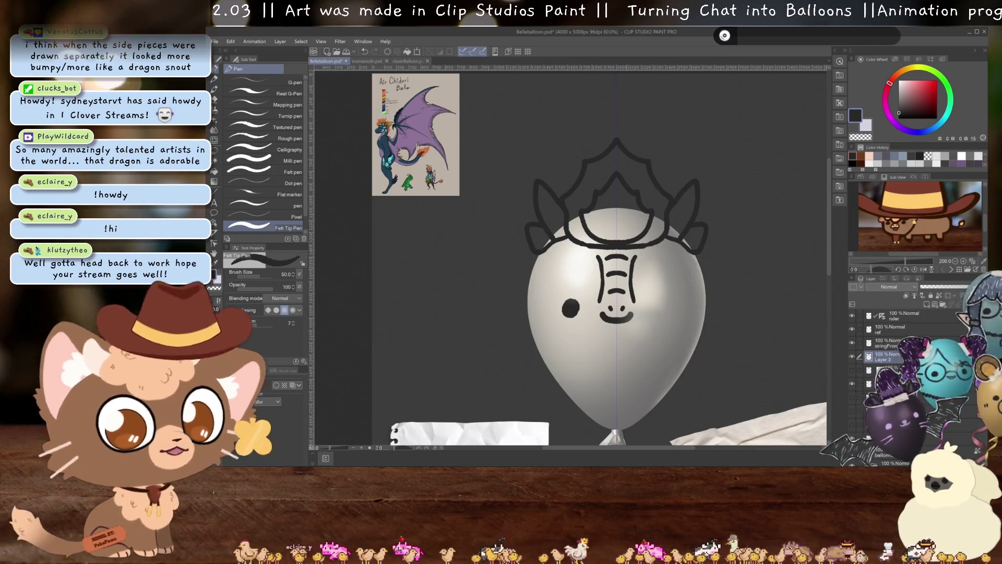
scroll(685, 273, down, 1)
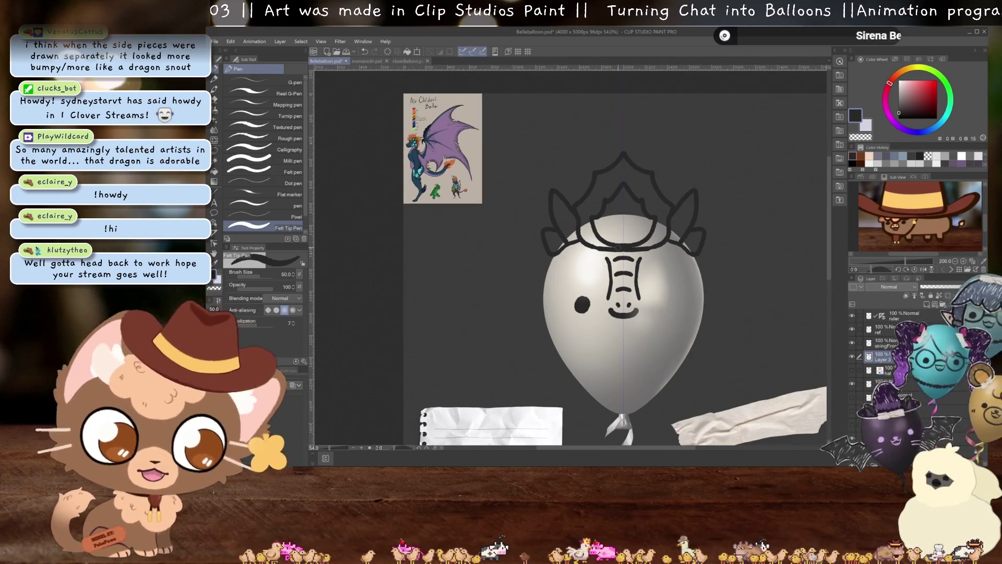
scroll(552, 225, up, 6)
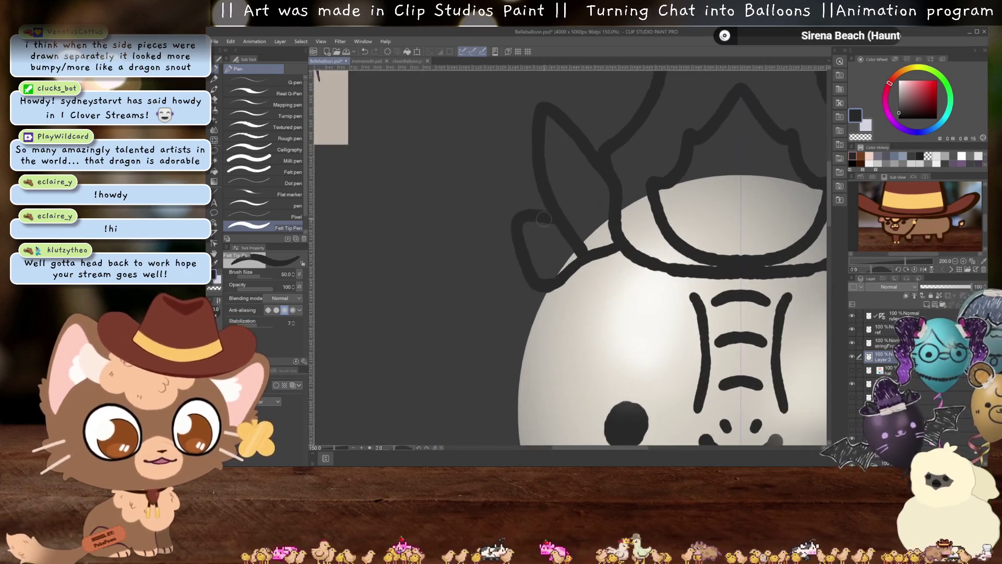
scroll(550, 239, down, 3)
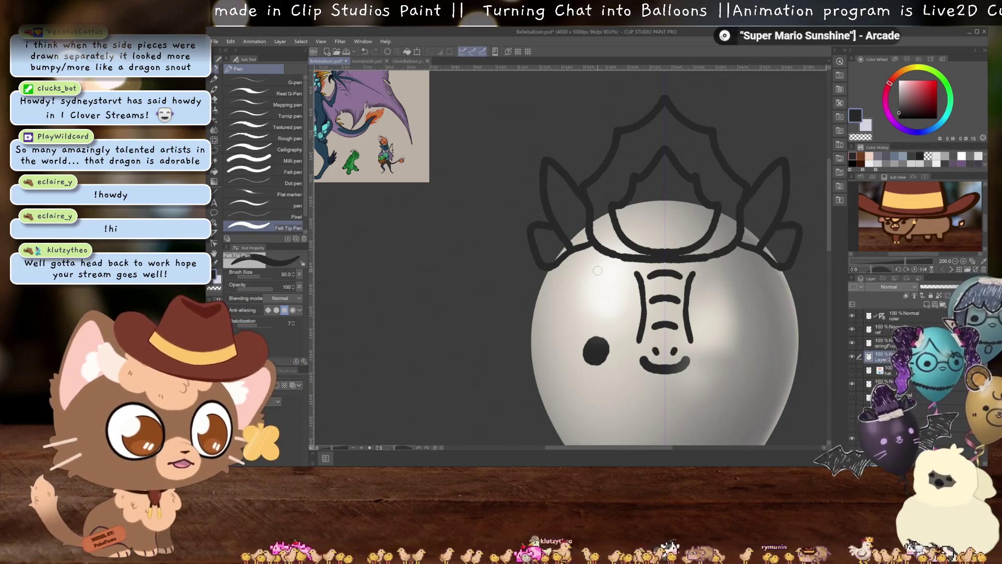
Select the layer below the crest lines and sample the orange Hair swatch from the reference
scroll(592, 248, down, 2)
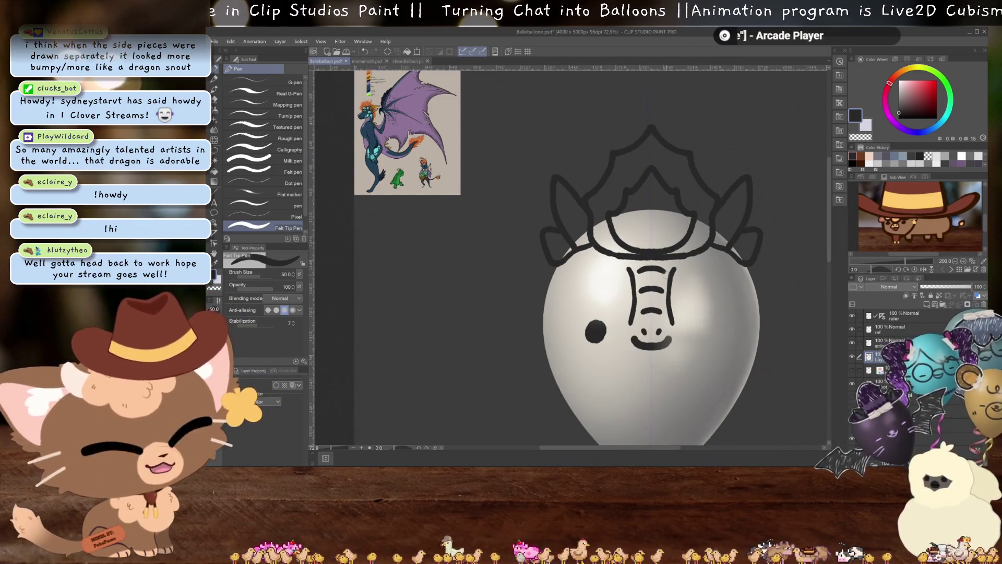
scroll(665, 274, down, 3)
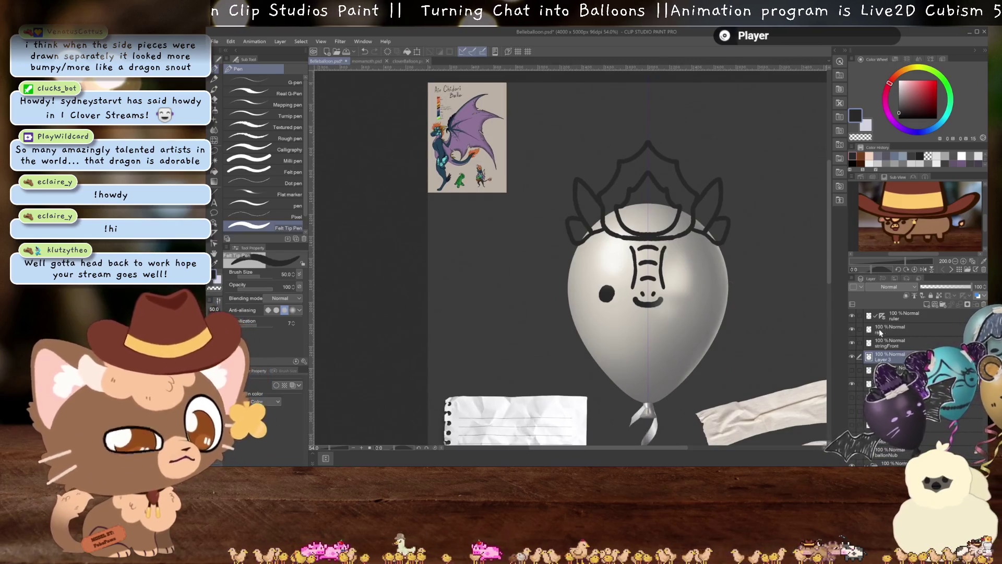
key(alt+bracketleft)
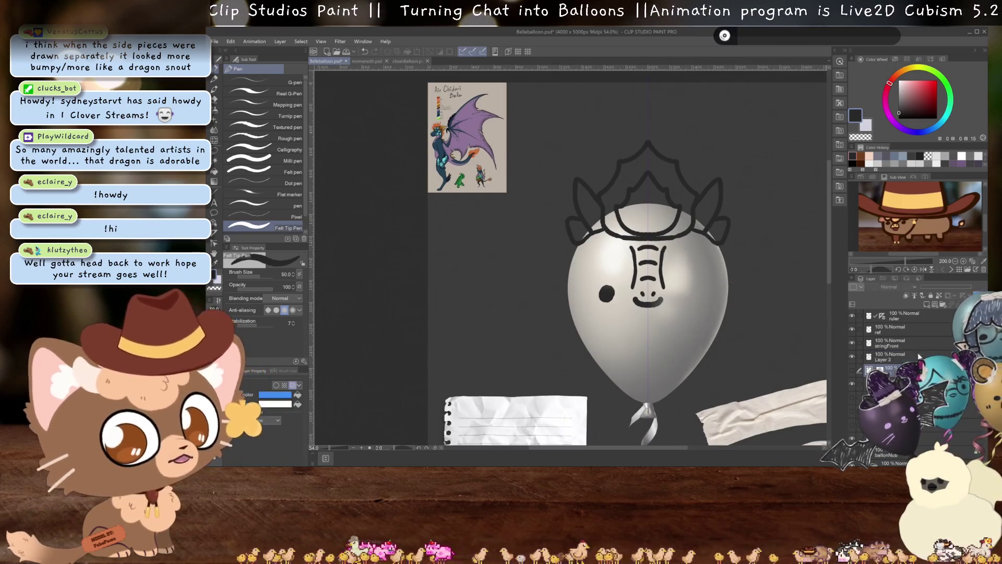
scroll(533, 294, up, 10)
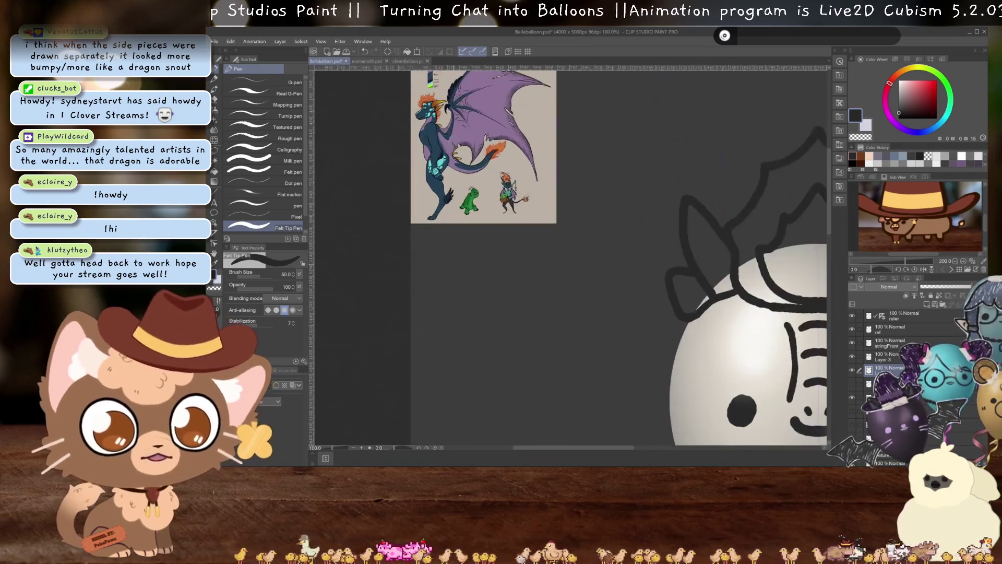
scroll(533, 293, up, 5)
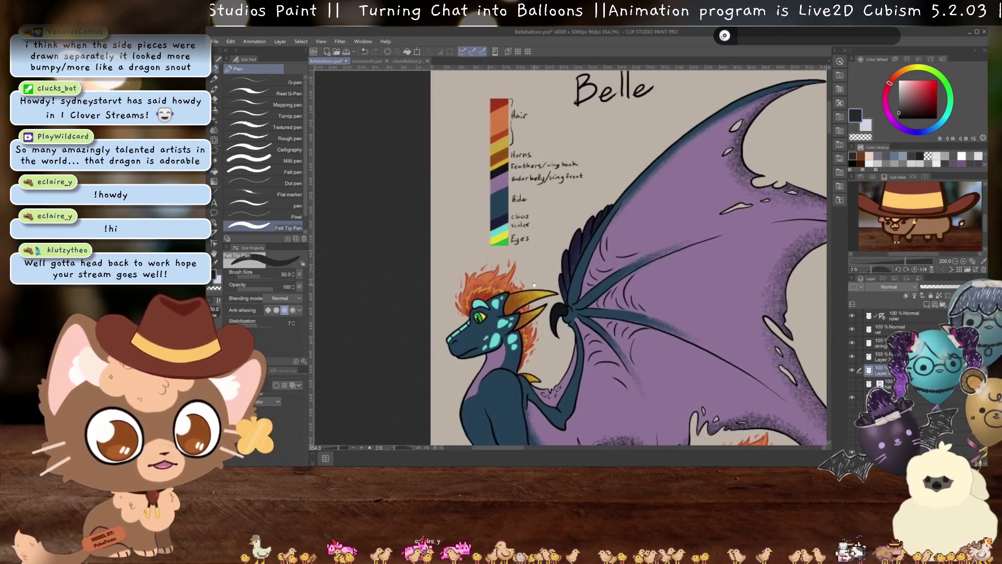
scroll(531, 270, down, 5)
scroll(530, 237, up, 5)
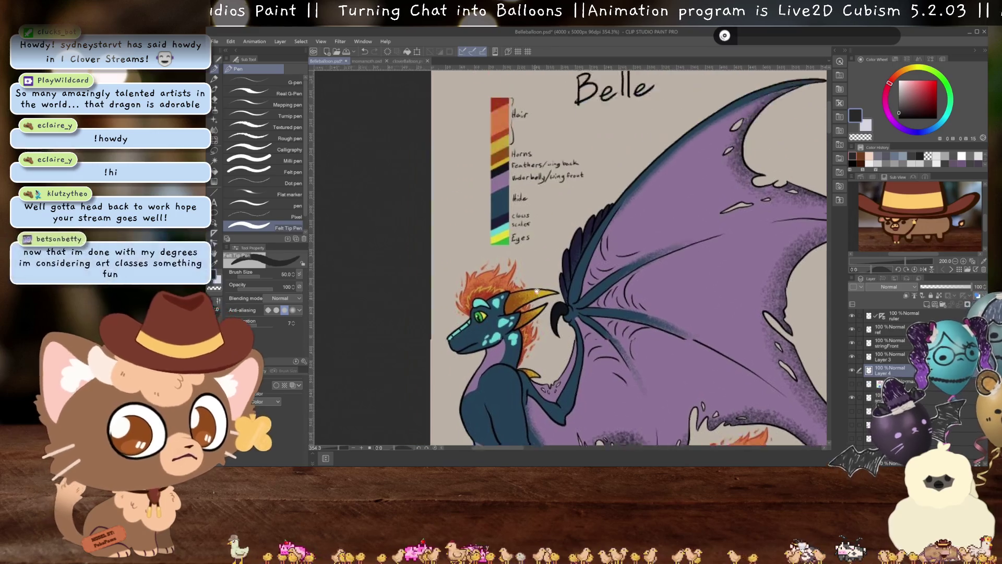
alt+click(505, 144)
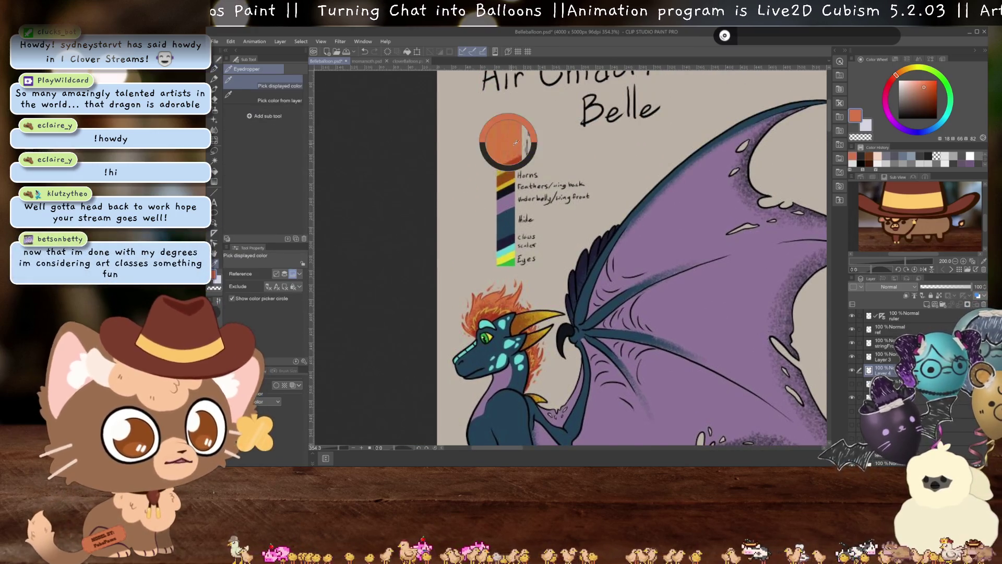
scroll(504, 142, down, 5)
scroll(571, 194, down, 3)
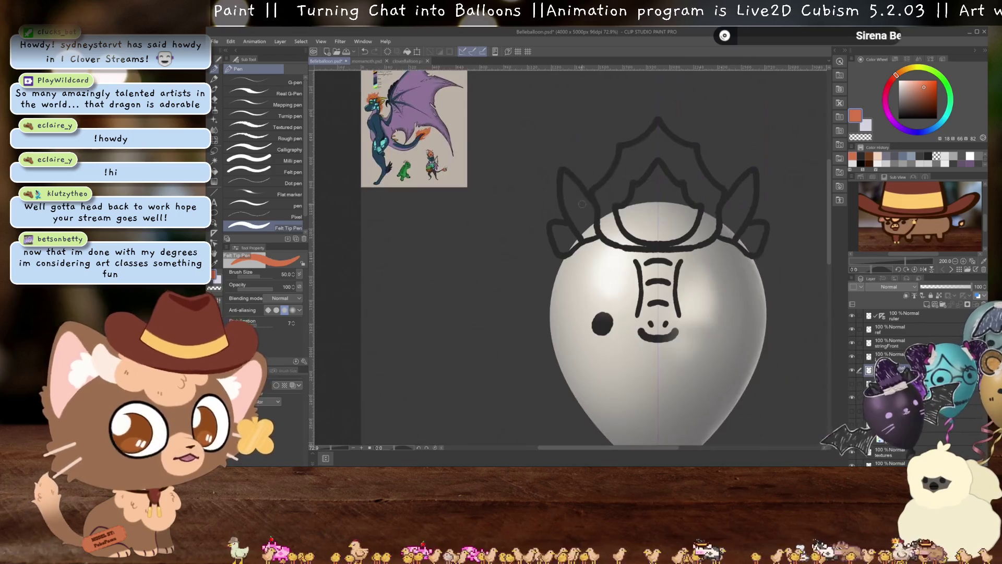
Hatch orange zigzags across the crest up its left side, lower rim and right side
drag(584, 226, 568, 235)
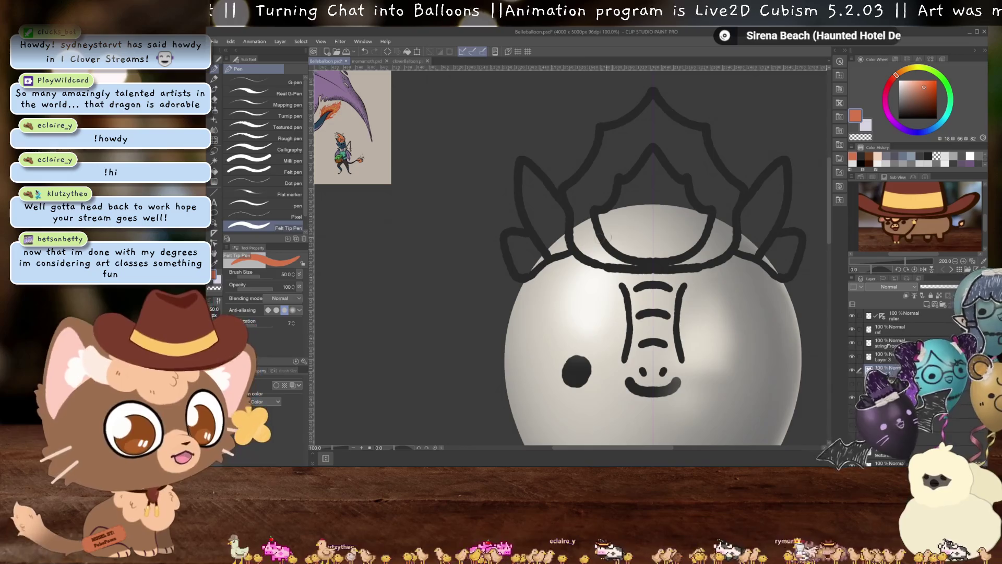
drag(670, 180, 647, 240)
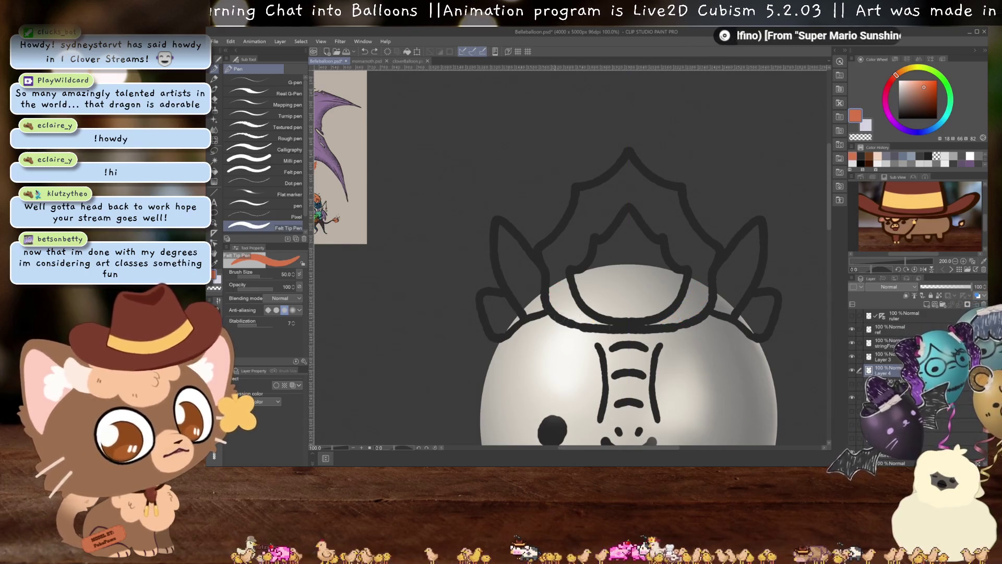
mouse_move(553, 313)
mouse_down()
mouse_move(571, 285)
mouse_move(587, 300)
mouse_move(595, 276)
mouse_move(616, 313)
mouse_up()
drag(548, 285, 579, 222)
key(ctrl+z)
key(ctrl+z)
key(ctrl+z)
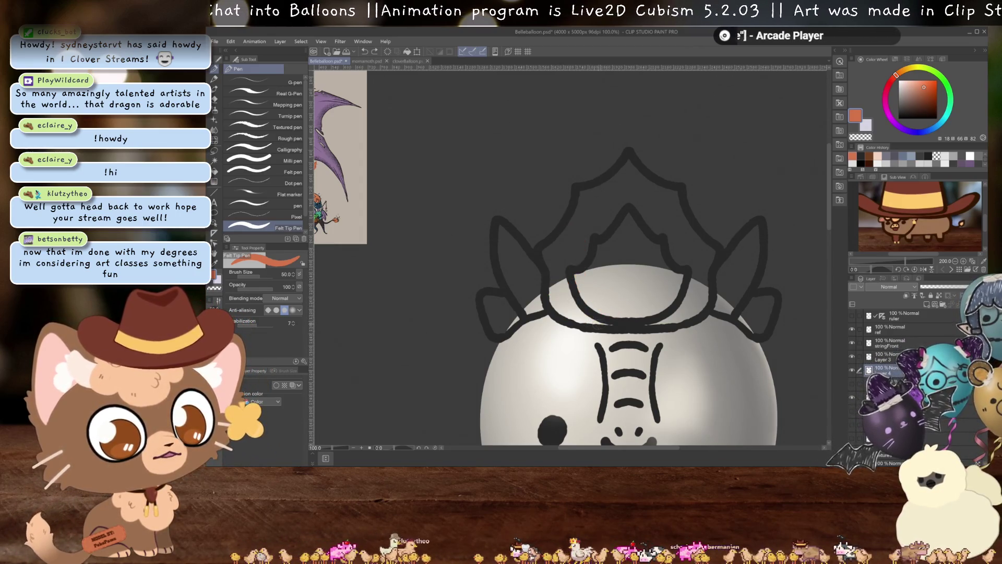
mouse_move(595, 321)
mouse_down()
mouse_move(553, 292)
mouse_move(553, 266)
mouse_move(582, 206)
mouse_move(623, 175)
mouse_move(661, 229)
mouse_move(707, 271)
mouse_up()
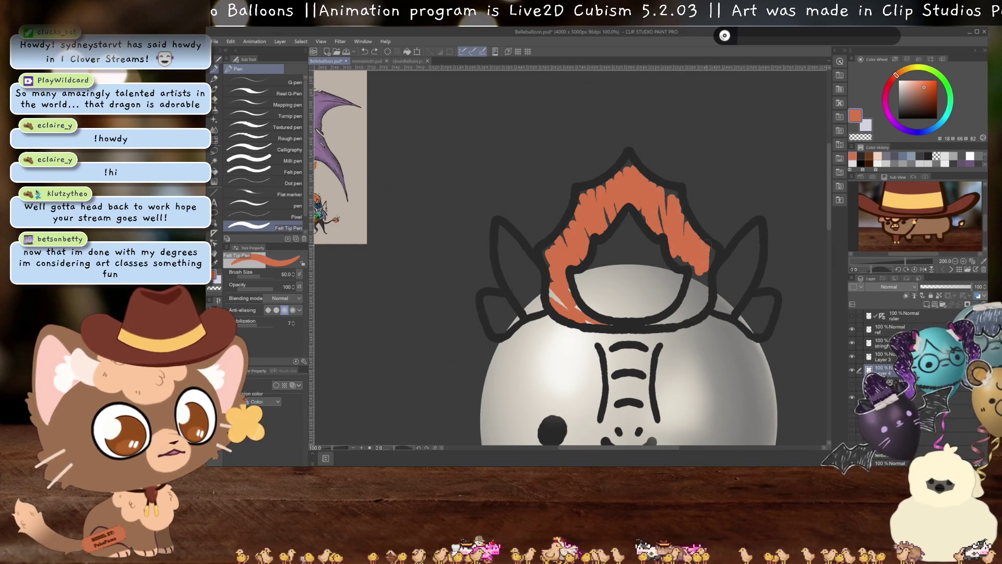
drag(688, 308, 684, 305)
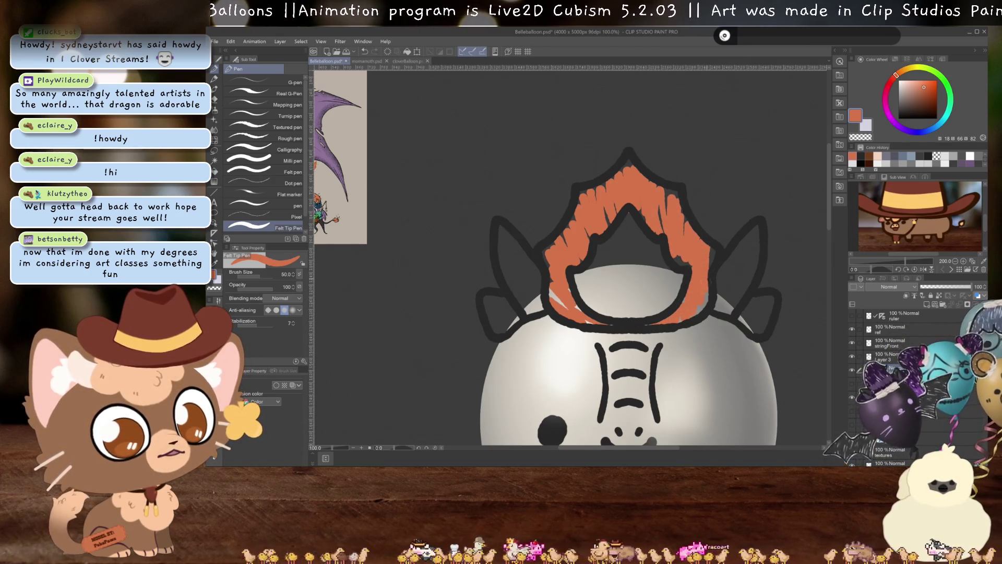
drag(691, 254, 699, 275)
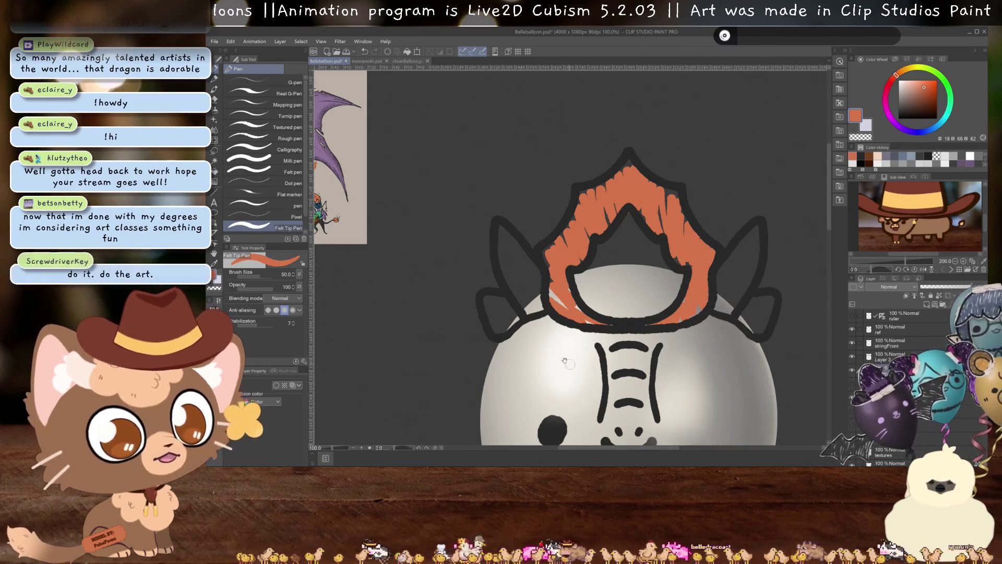
Sample the darker red Hair swatch and hatch it into the inner crest section
drag(381, 202, 615, 338)
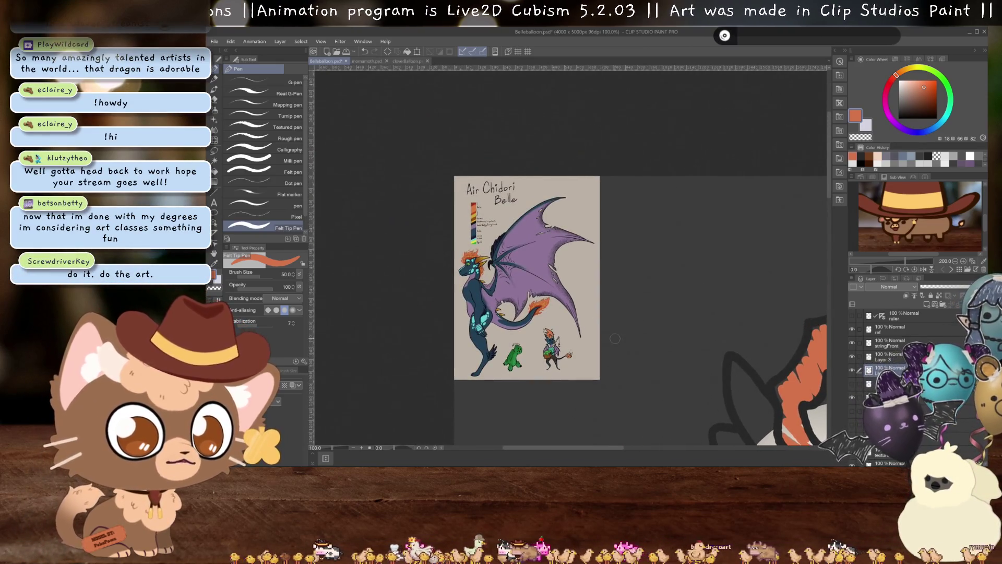
scroll(449, 262, up, 5)
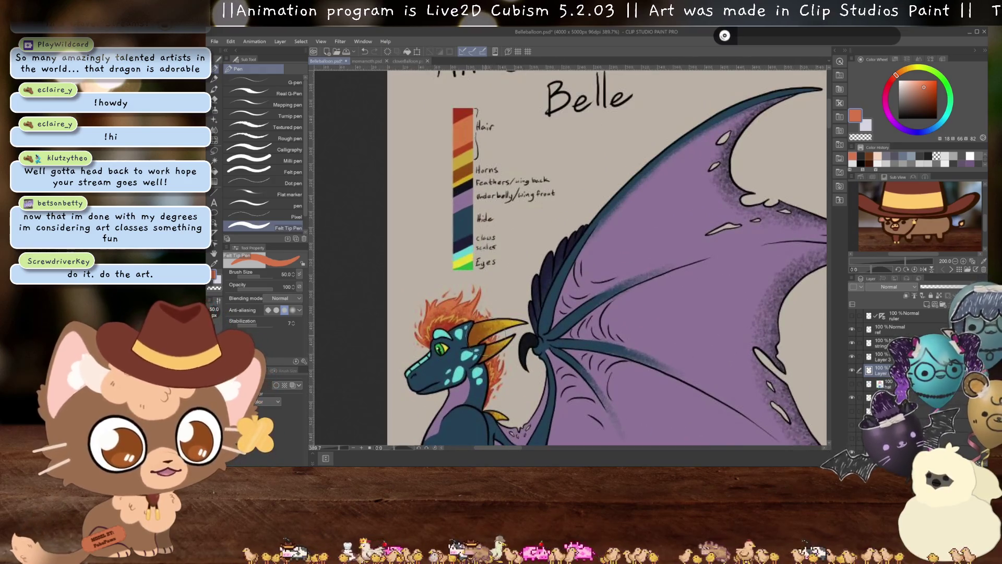
alt+click(462, 146)
scroll(517, 206, down, 5)
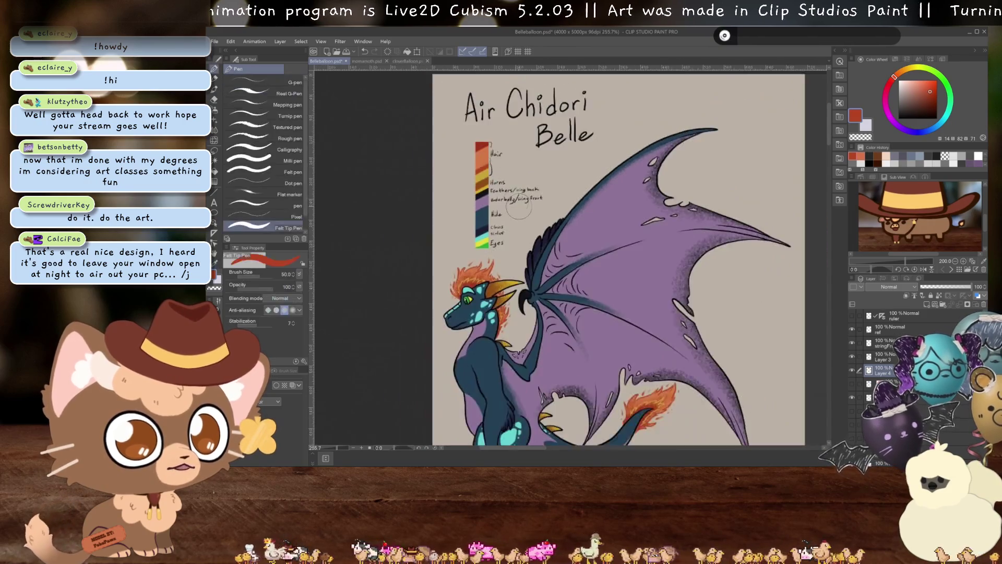
scroll(524, 255, up, 2)
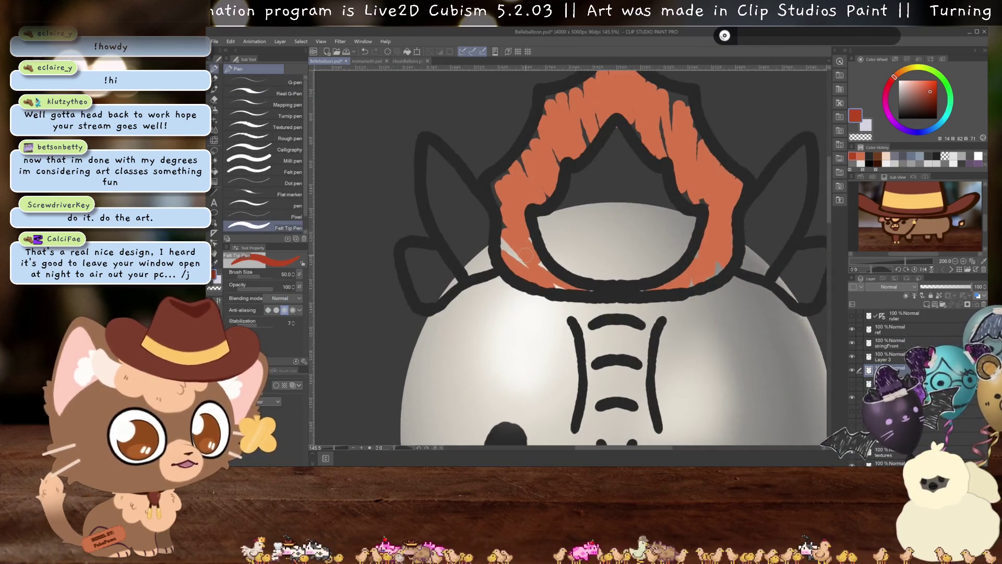
mouse_move(552, 245)
mouse_down()
mouse_move(584, 274)
mouse_move(605, 274)
mouse_move(623, 252)
mouse_move(613, 156)
mouse_move(660, 183)
mouse_move(671, 230)
mouse_move(647, 255)
mouse_move(681, 214)
mouse_move(670, 206)
mouse_move(603, 240)
mouse_up()
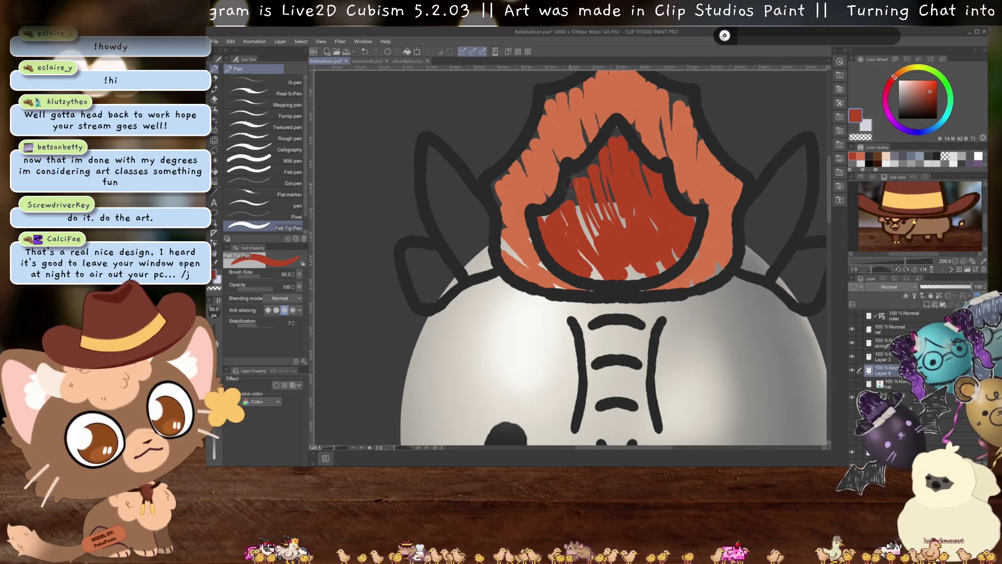
mouse_move(569, 184)
mouse_down()
mouse_move(606, 206)
mouse_move(597, 258)
mouse_up()
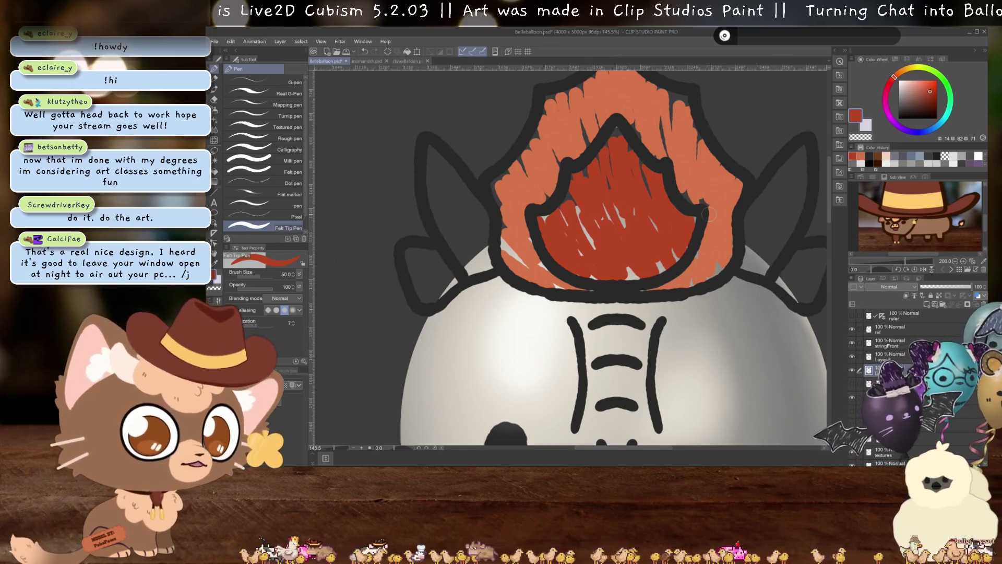
scroll(708, 214, down, 3)
scroll(449, 209, up, 4)
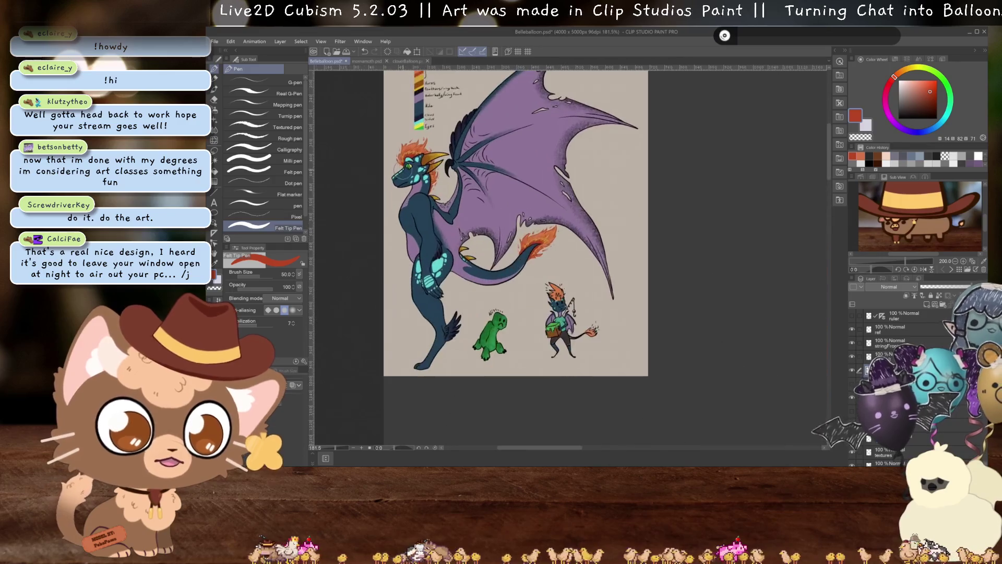
Sample the brown Horns swatch from the reference colour key and return to the Felt Tip Pen
scroll(590, 241, down, 3)
scroll(590, 241, up, 4)
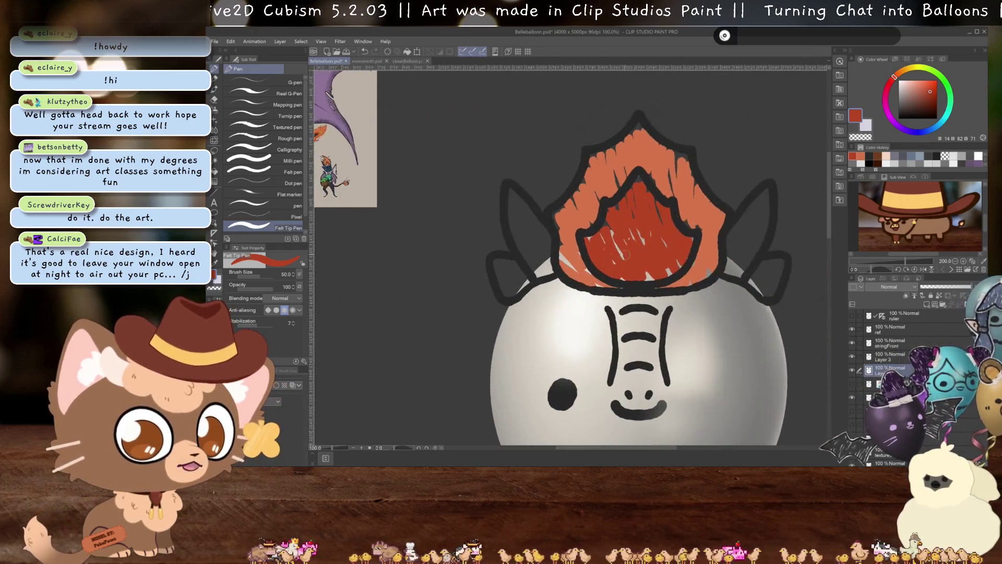
scroll(590, 241, right, 2)
scroll(499, 214, down, 3)
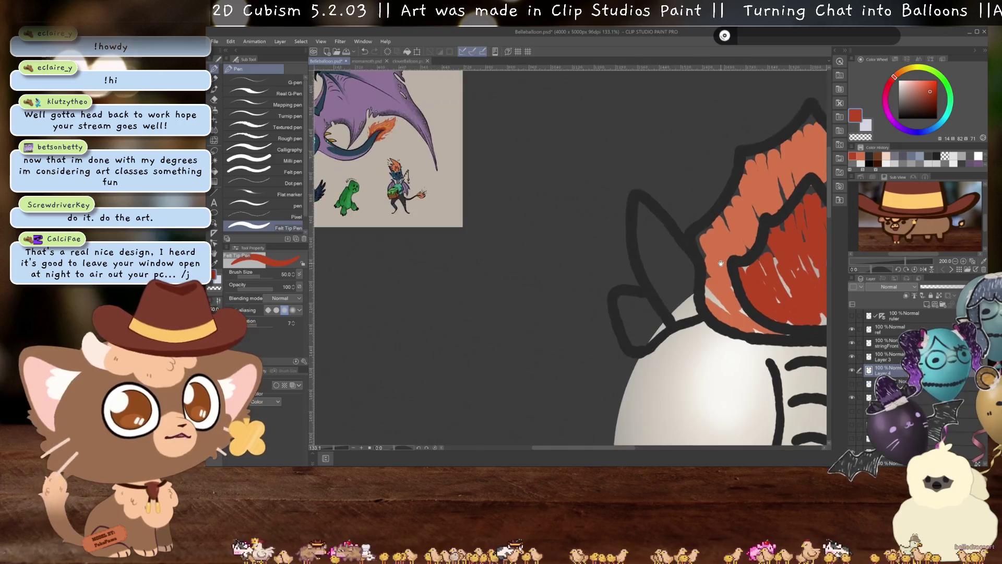
scroll(636, 279, up, 5)
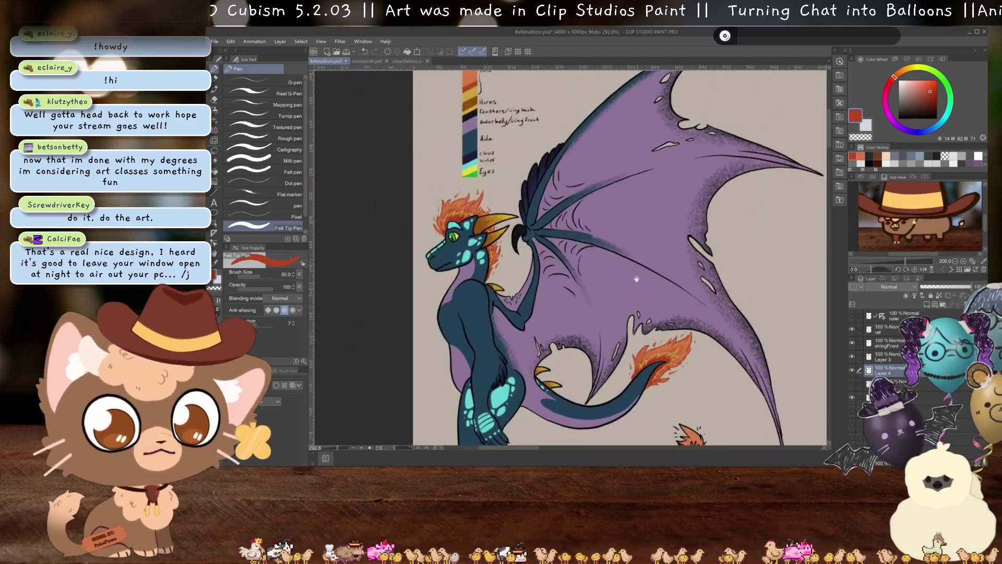
drag(636, 279, 605, 228)
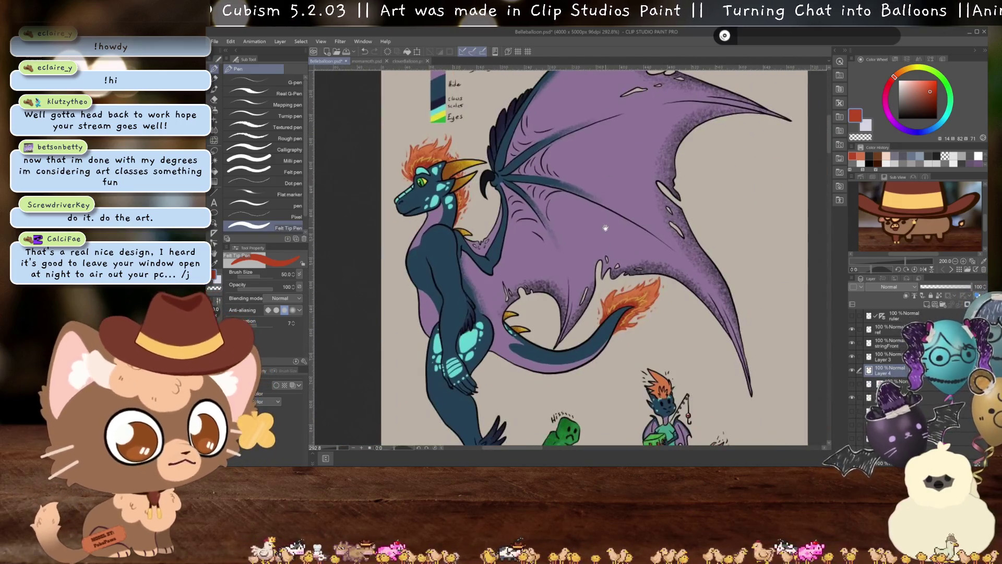
scroll(536, 195, down, 2)
scroll(522, 188, up, 2)
scroll(512, 183, up, 2)
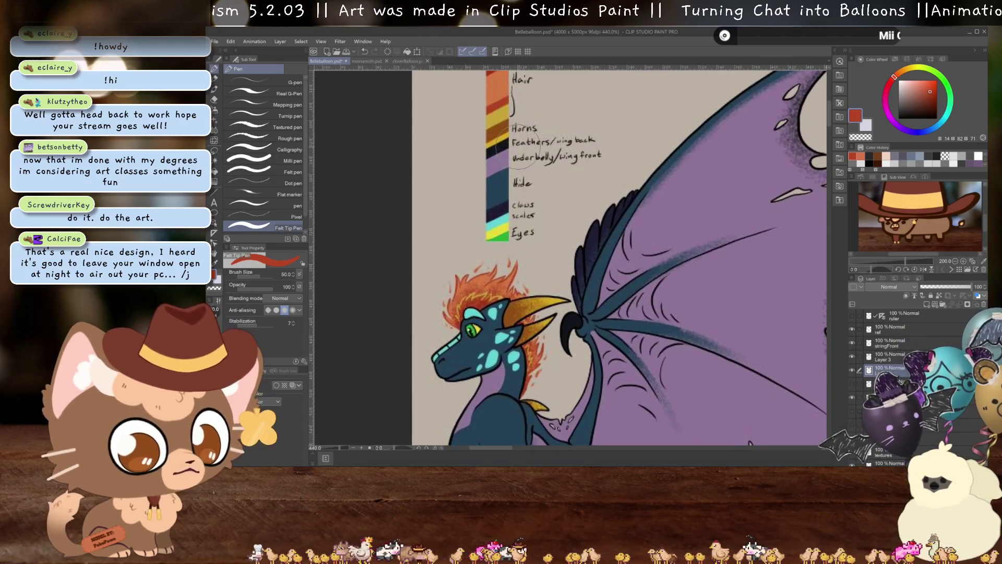
key(i)
click(501, 128)
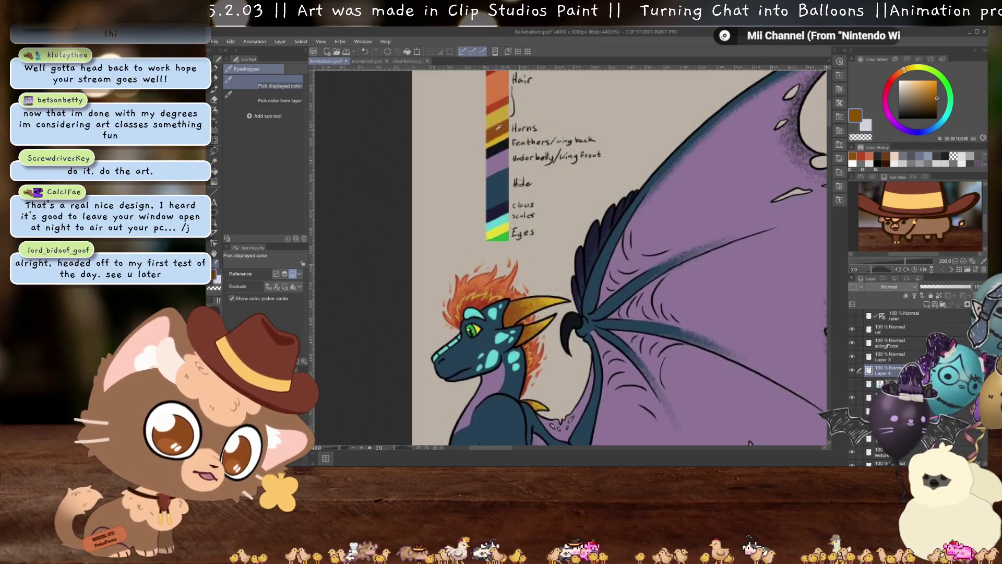
key(p)
Pan back toward the reference sheet and zoom around, briefly toggling the Eyedropper and pen
scroll(498, 126, down, 5)
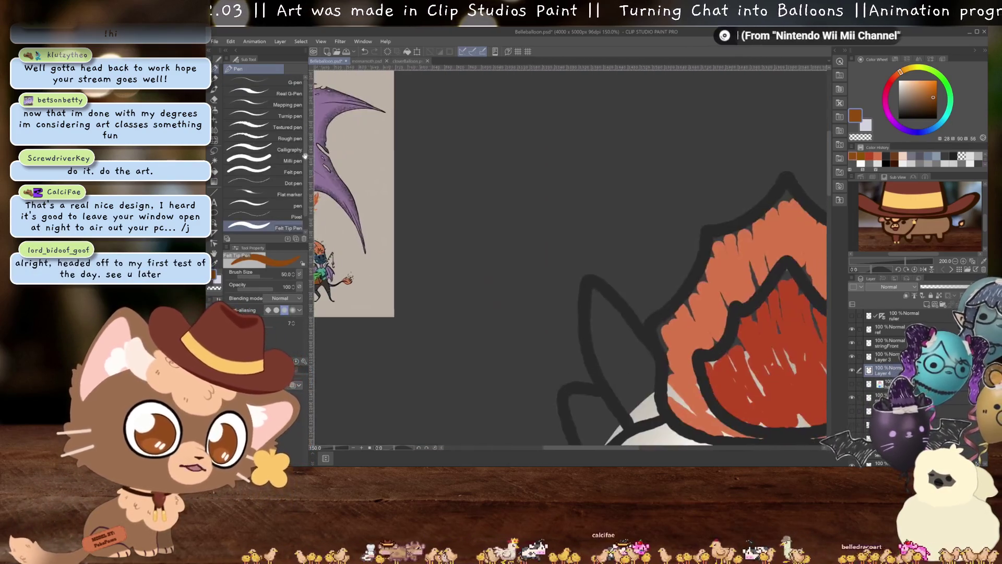
drag(501, 168, 673, 219)
scroll(506, 263, up, 5)
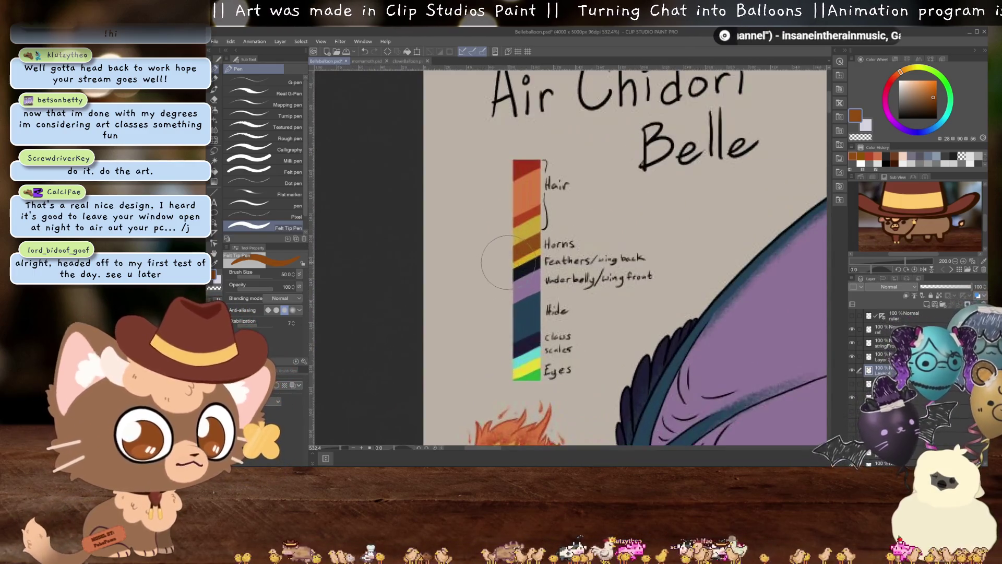
key(i)
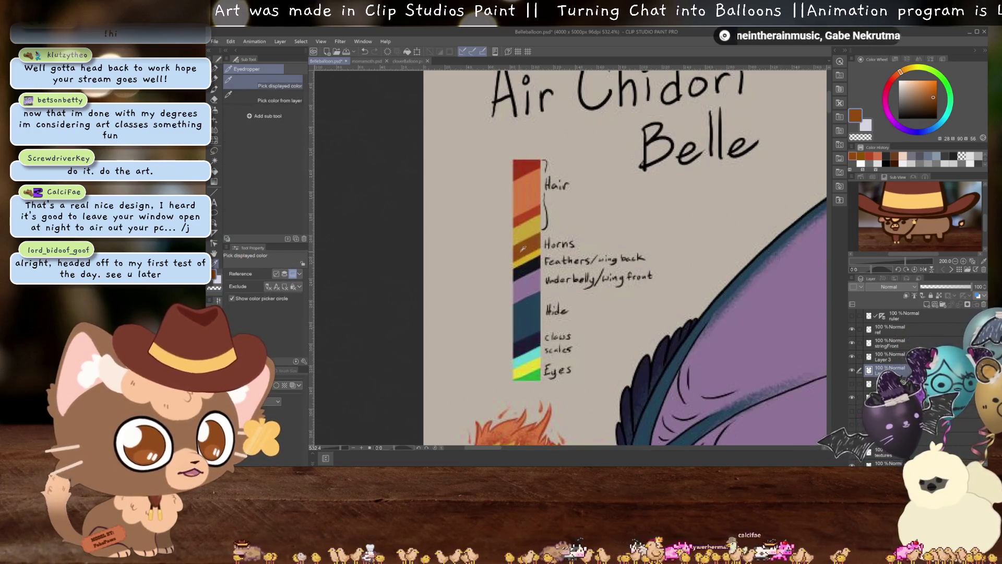
key(p)
scroll(558, 256, down, 3)
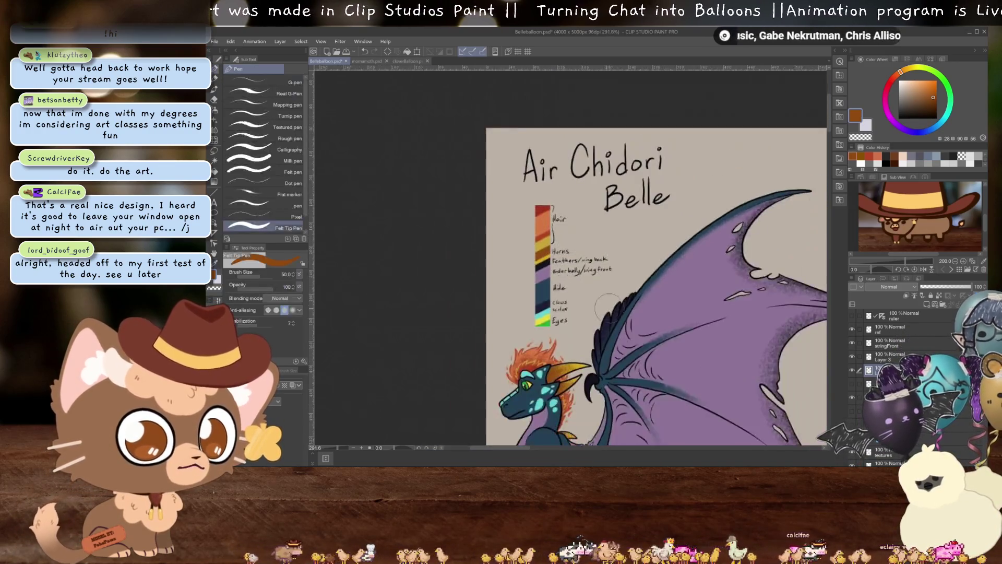
scroll(522, 254, up, 3)
scroll(521, 254, down, 4)
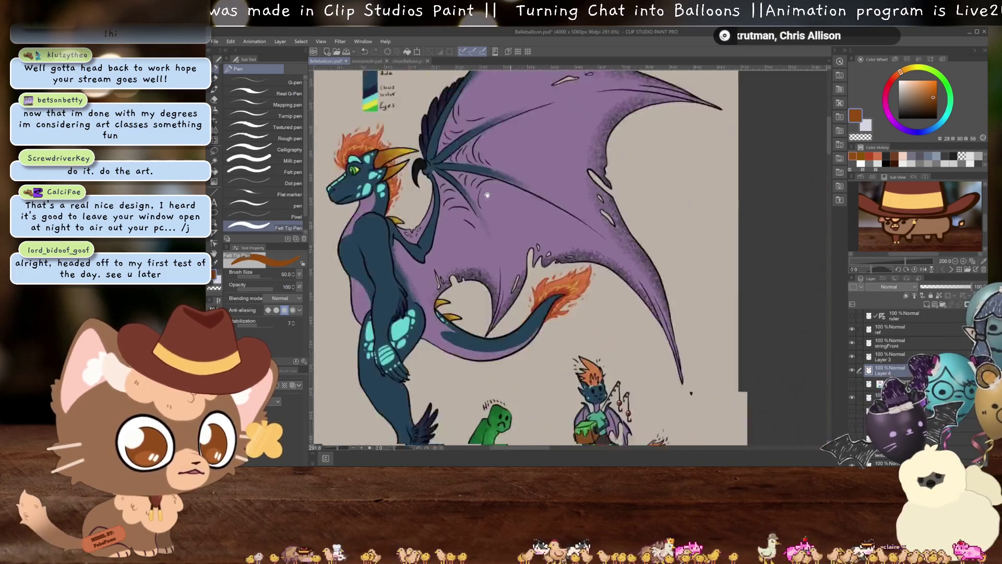
scroll(596, 334, up, 2)
scroll(517, 272, down, 3)
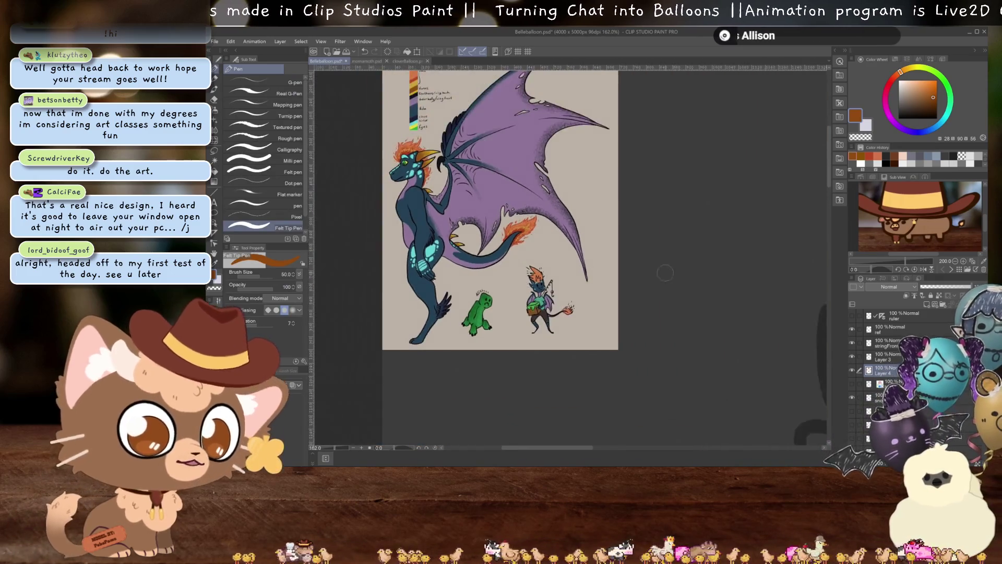
scroll(625, 184, up, 4)
scroll(553, 220, down, 2)
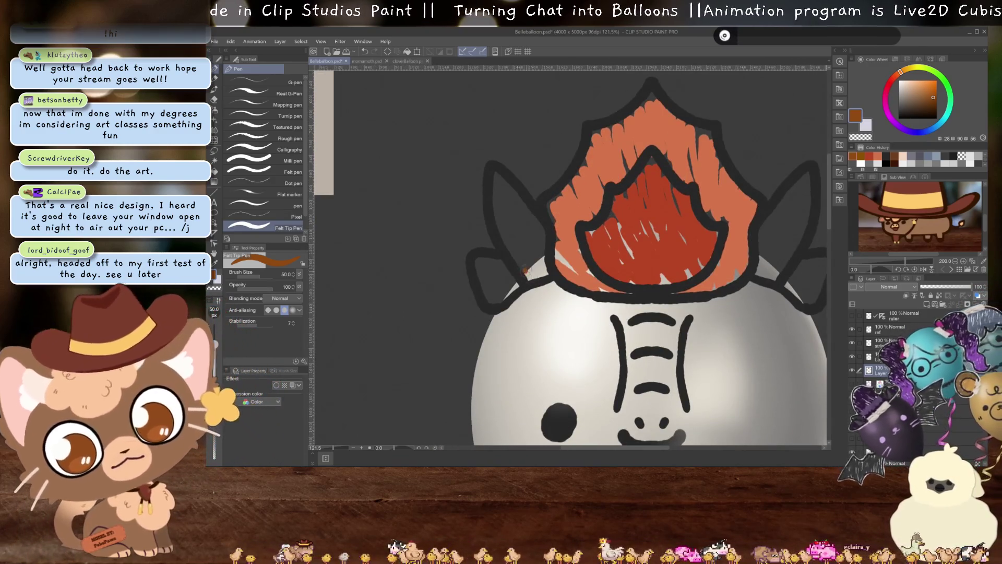
Add streaky brown strokes to the left horn, replacing a solid brown fill
mouse_move(524, 270)
mouse_down()
mouse_move(532, 222)
mouse_move(508, 232)
mouse_move(506, 253)
mouse_move(534, 208)
mouse_up()
key(ctrl+z)
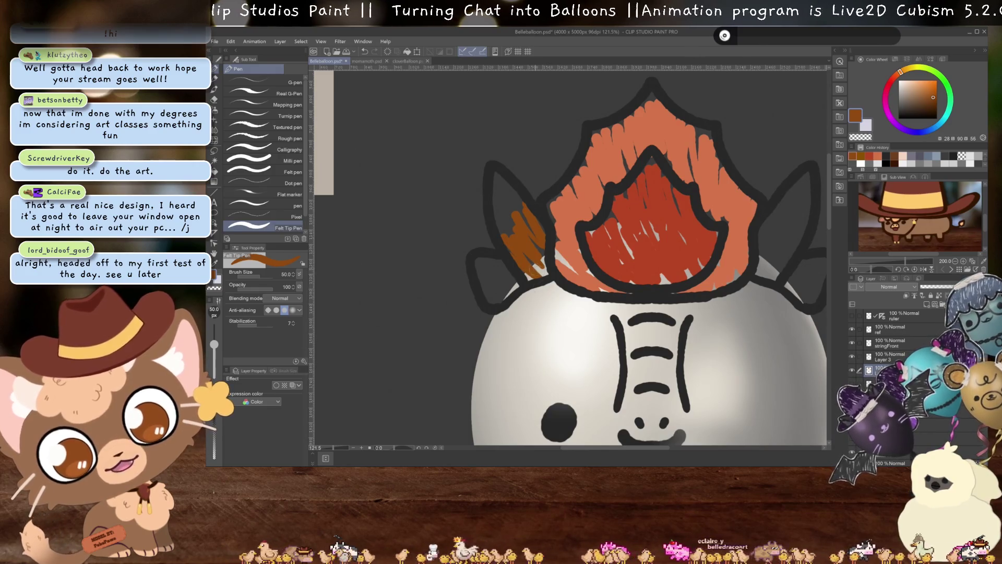
mouse_move(497, 296)
mouse_down()
mouse_move(487, 290)
mouse_move(502, 268)
mouse_up()
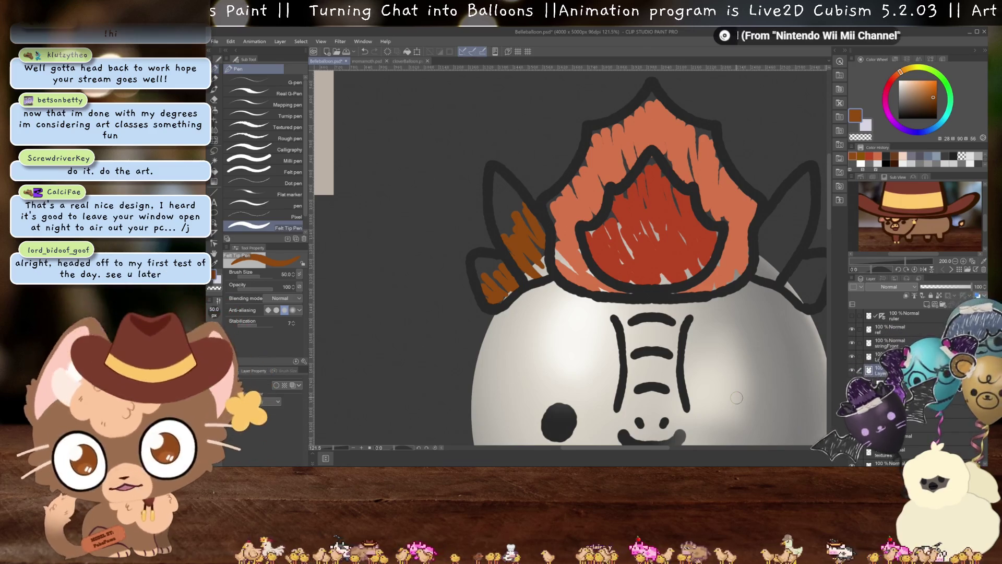
Hatch brown over the right horns, undoing a solid blob, and bring up the reference swatches
drag(736, 398, 630, 421)
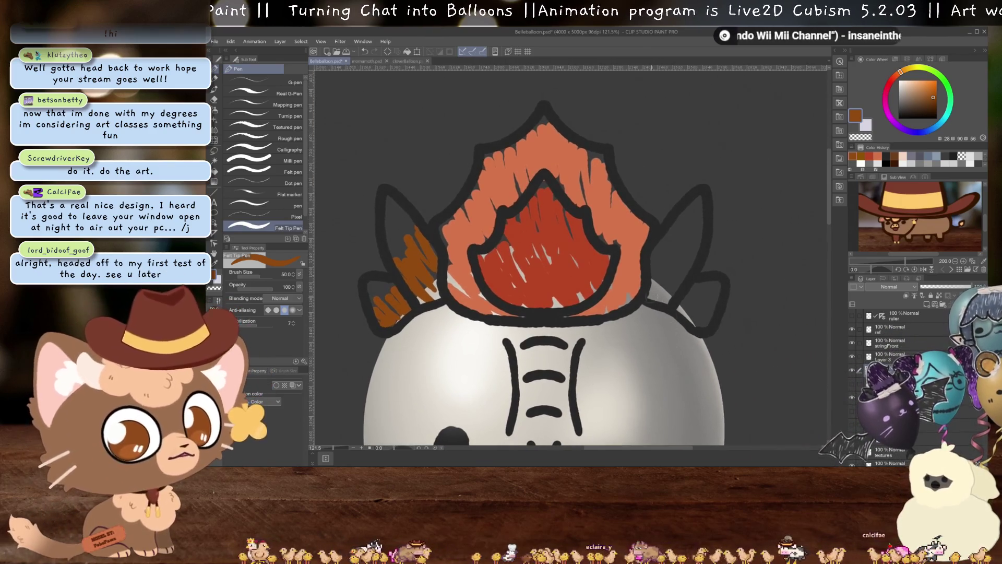
mouse_move(647, 300)
mouse_down()
mouse_move(658, 261)
mouse_move(670, 292)
mouse_move(686, 271)
mouse_move(672, 269)
mouse_up()
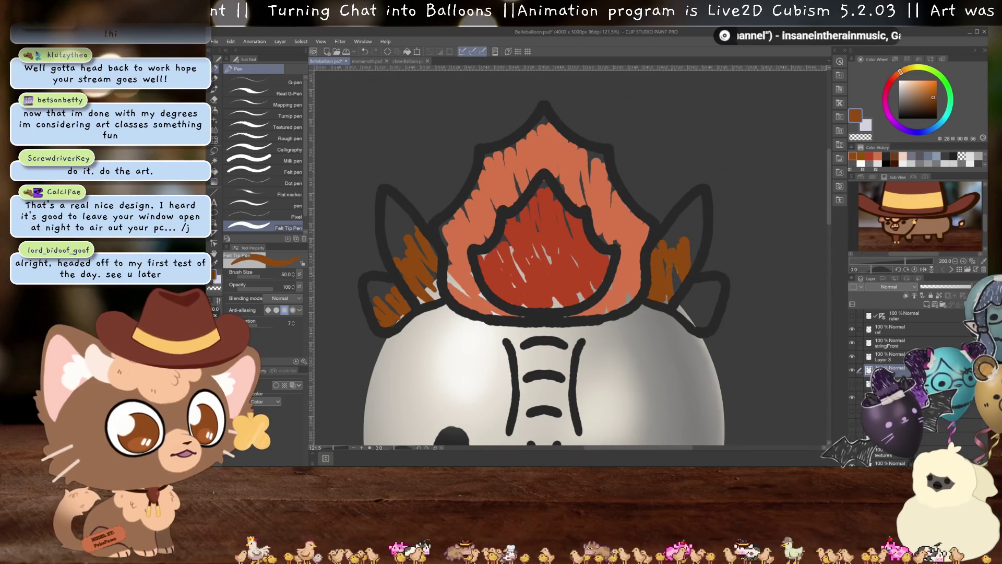
drag(680, 313, 708, 308)
key(ctrl+z)
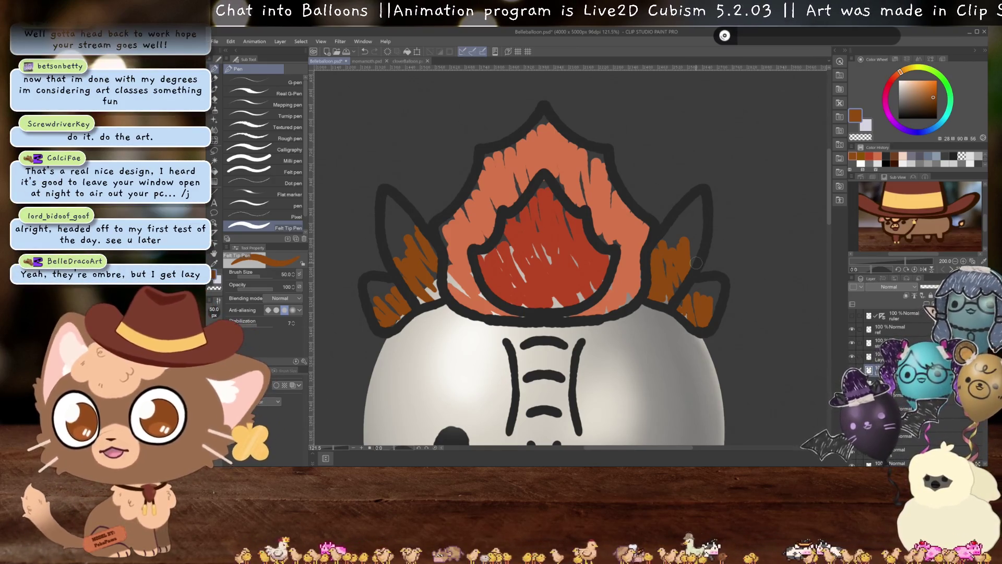
scroll(694, 271, left, 10)
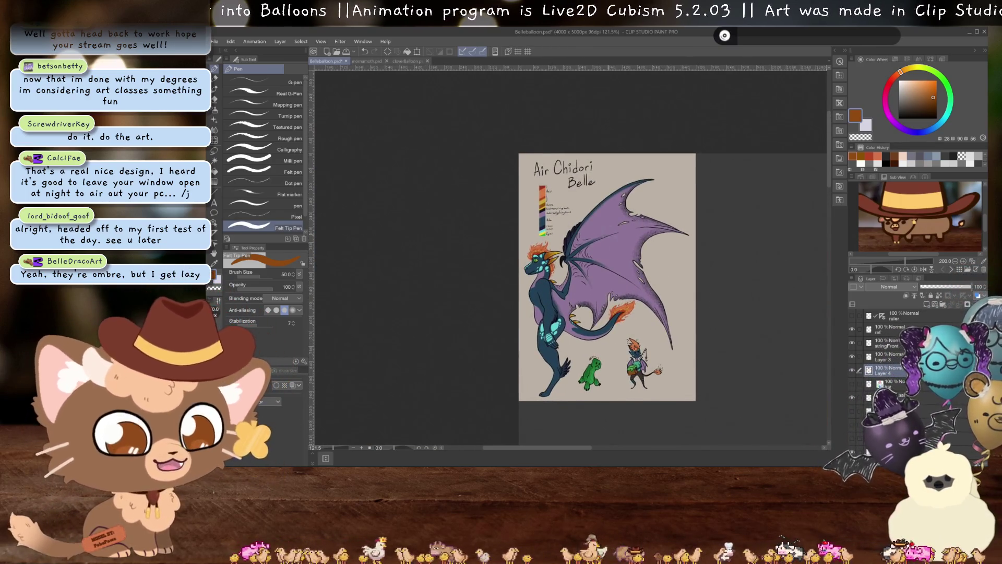
scroll(542, 211, up, 5)
Sample the yellow swatch and scribble yellow over the upper and lower left horns
key(i)
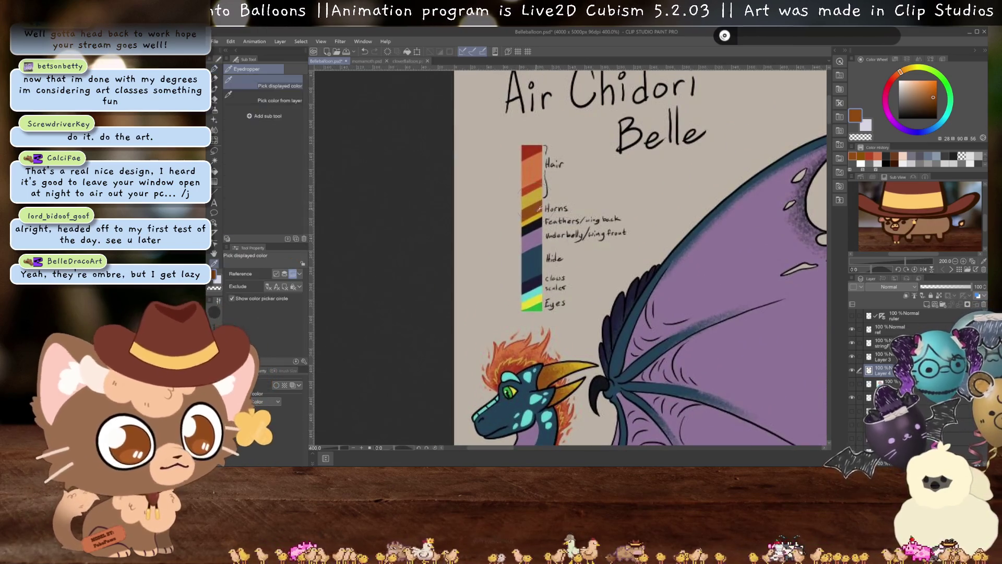
click(531, 220)
key(p)
scroll(530, 221, down, 5)
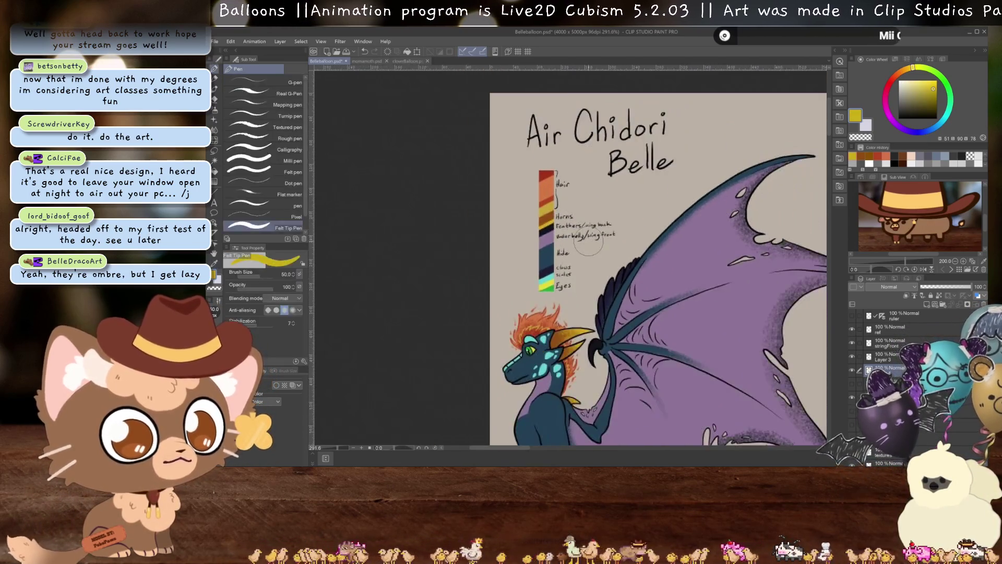
scroll(412, 114, up, 4)
drag(412, 113, 427, 157)
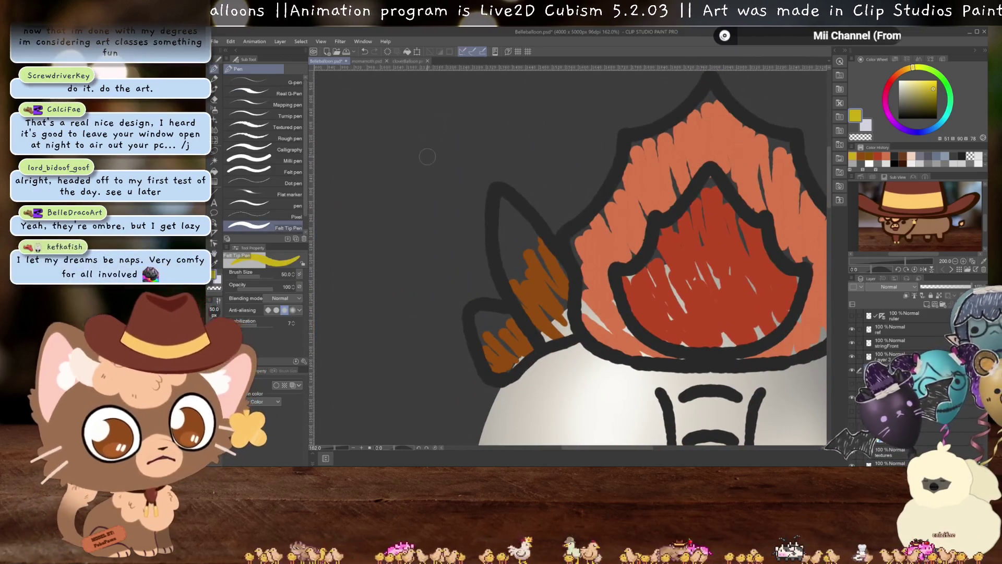
drag(477, 336, 503, 313)
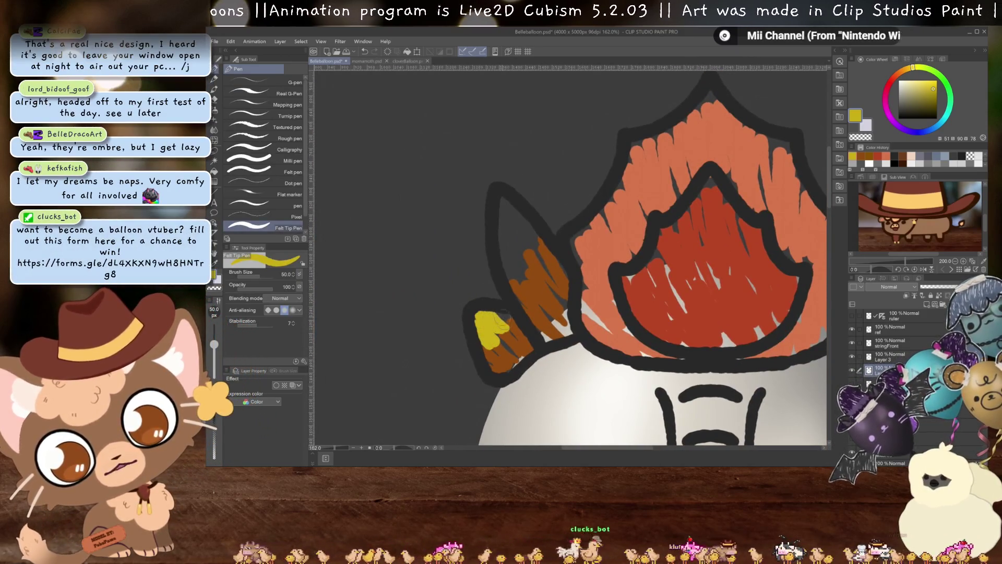
mouse_move(505, 275)
mouse_down()
mouse_move(514, 225)
mouse_move(527, 219)
mouse_move(542, 296)
mouse_move(572, 274)
mouse_up()
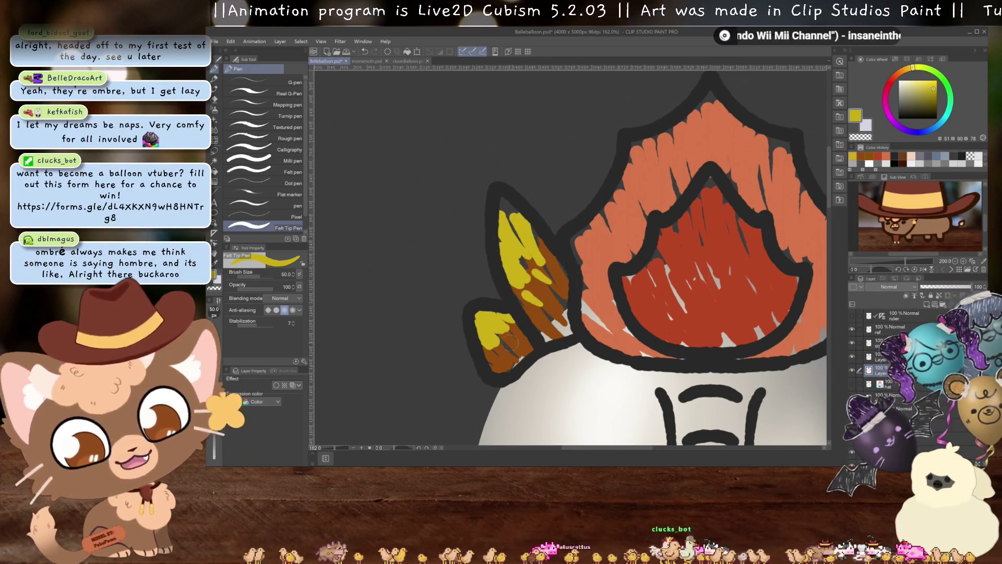
mouse_move(509, 342)
mouse_down()
mouse_move(493, 358)
mouse_move(517, 345)
mouse_up()
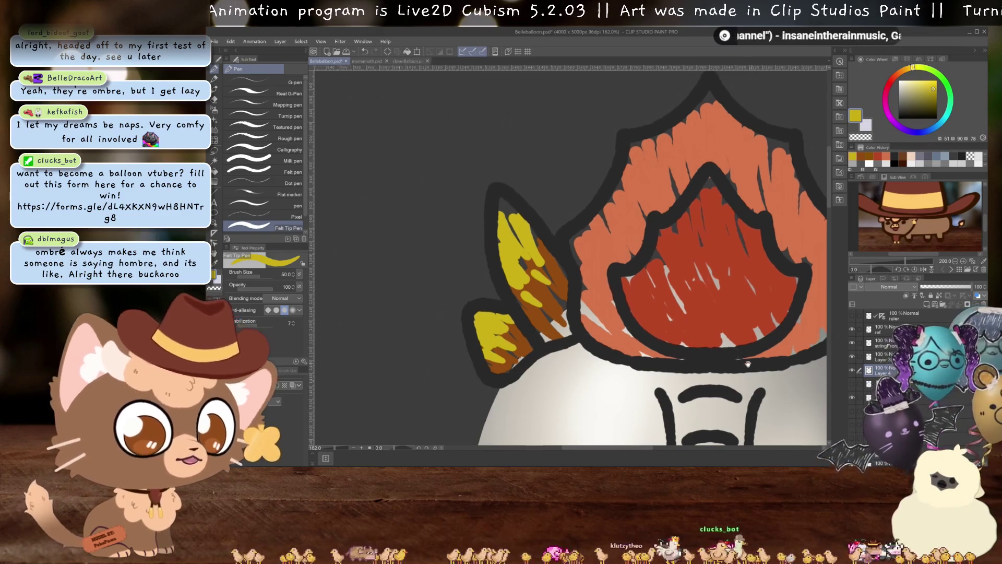
Scribble yellow over the upper and lower right horns
drag(659, 320, 429, 348)
mouse_move(645, 270)
mouse_down()
mouse_move(665, 252)
mouse_move(681, 302)
mouse_move(692, 253)
mouse_up()
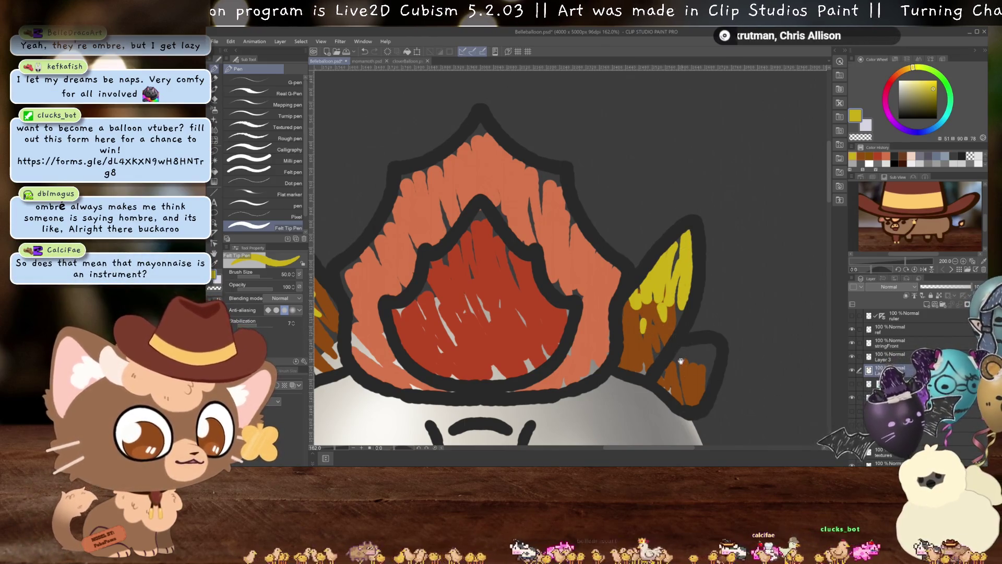
mouse_move(680, 360)
mouse_down()
mouse_move(641, 343)
mouse_move(674, 321)
mouse_up()
mouse_move(639, 354)
mouse_down()
mouse_move(647, 368)
mouse_move(678, 268)
mouse_up()
scroll(694, 347, down, 5)
scroll(608, 318, up, 1)
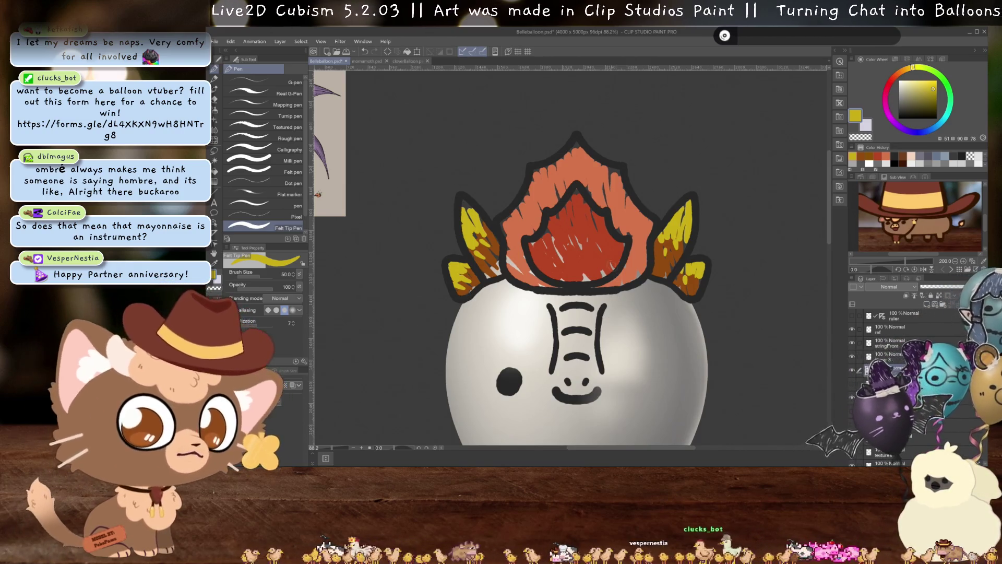
scroll(607, 277, up, 2)
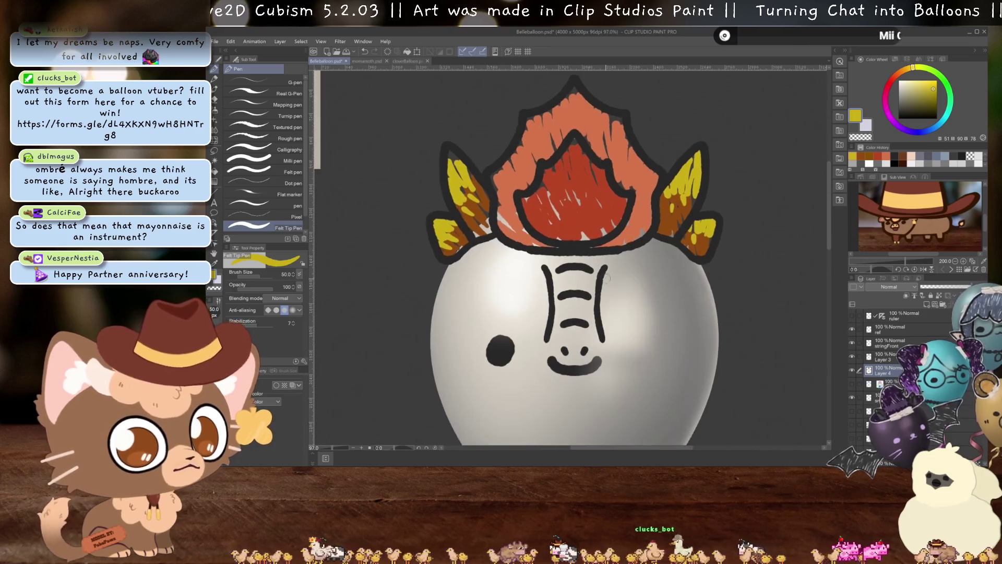
Merge the crest colour layer down, then move and rotate the crest 90° onto the lined paper scrap
scroll(607, 278, down, 4)
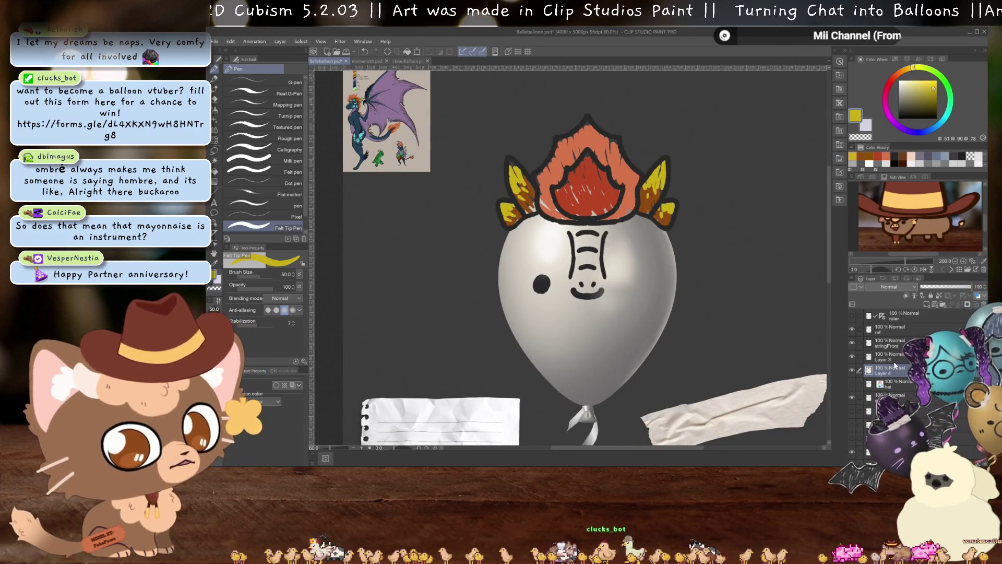
click(888, 356)
key(ctrl+e)
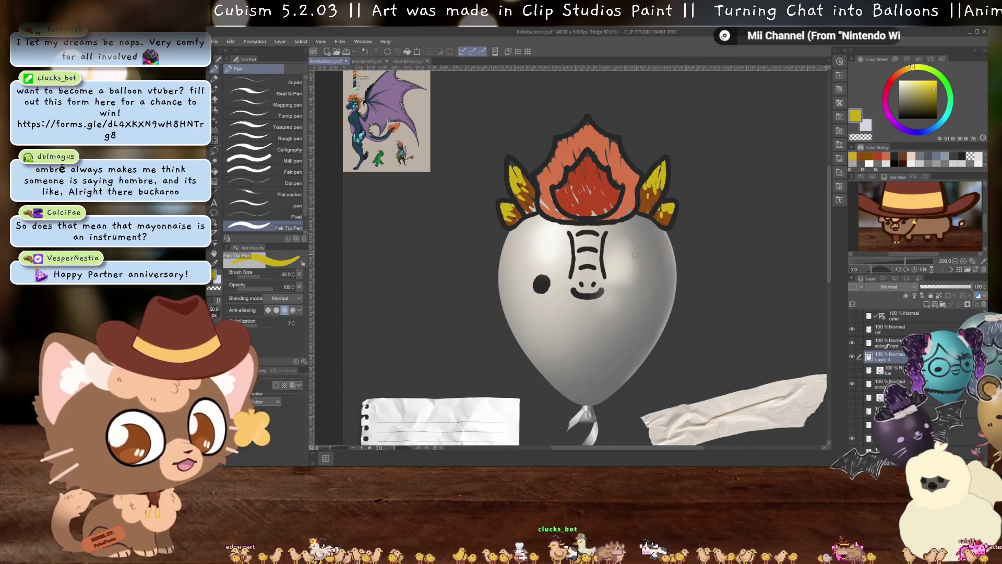
key(ctrl+t)
drag(634, 254, 521, 384)
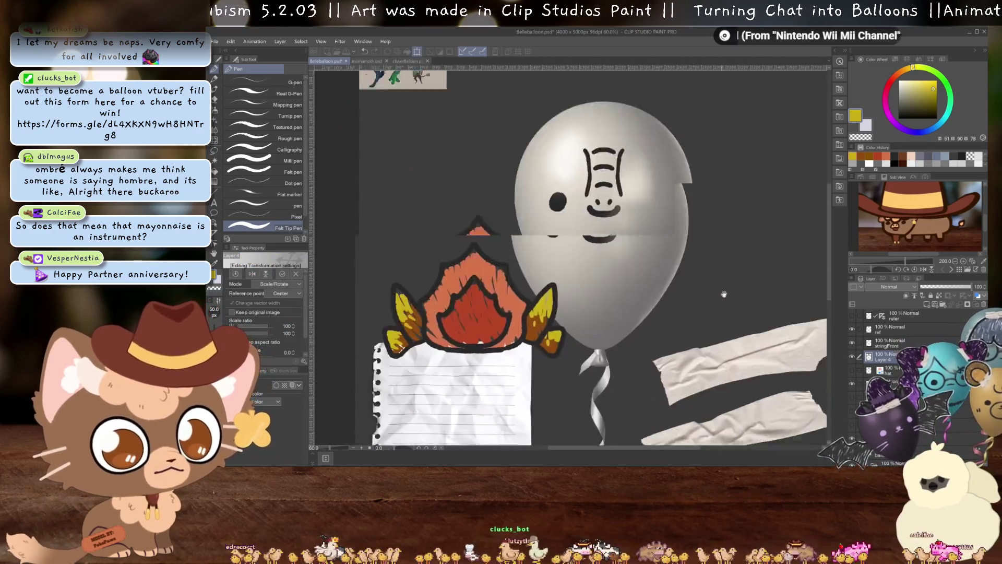
mouse_move(540, 180)
mouse_down()
mouse_move(539, 262)
mouse_move(560, 305)
mouse_move(538, 317)
mouse_up()
key(Return)
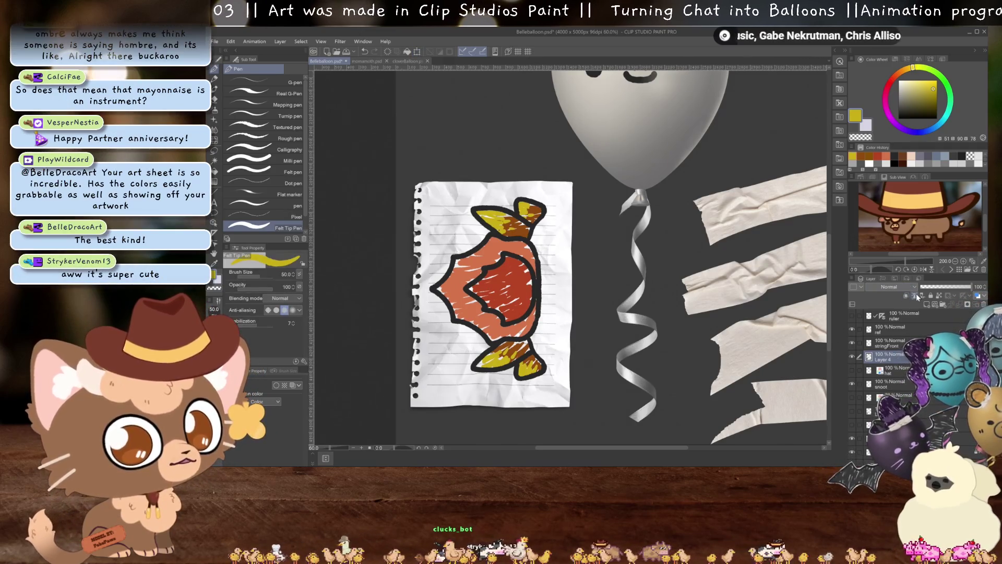
Set the crest layer's blending mode to Multiply so the paper shows through
click(895, 286)
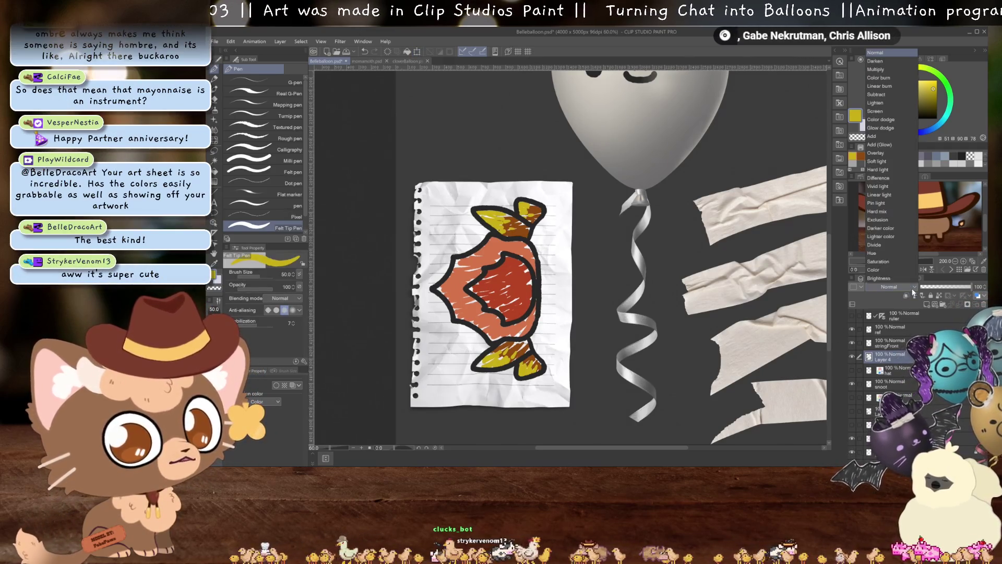
click(883, 70)
scroll(486, 308, up, 1)
scroll(486, 308, up, 1)
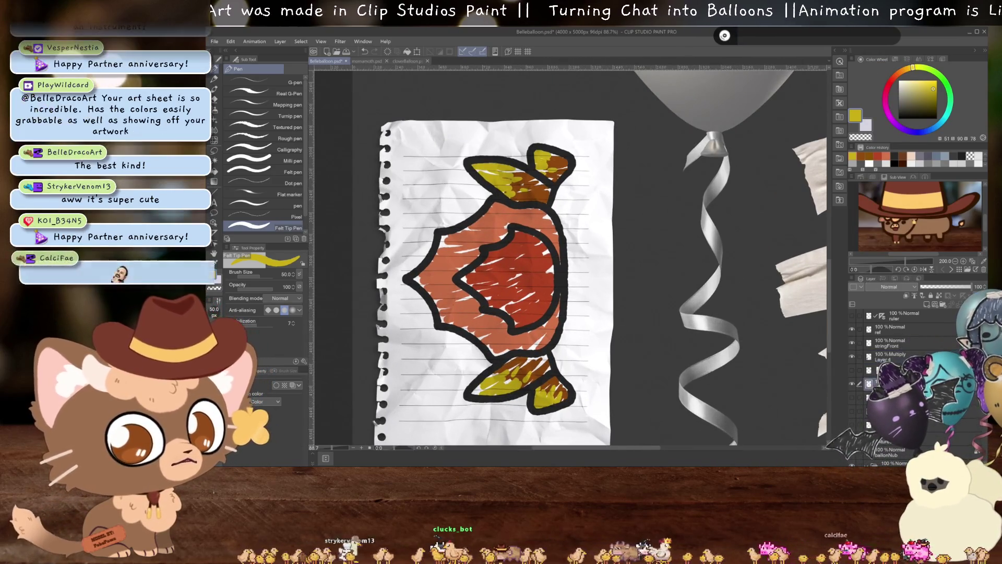
Select the layer beneath, pick dark brown from colour history, and trace a border around the crest
click(896, 368)
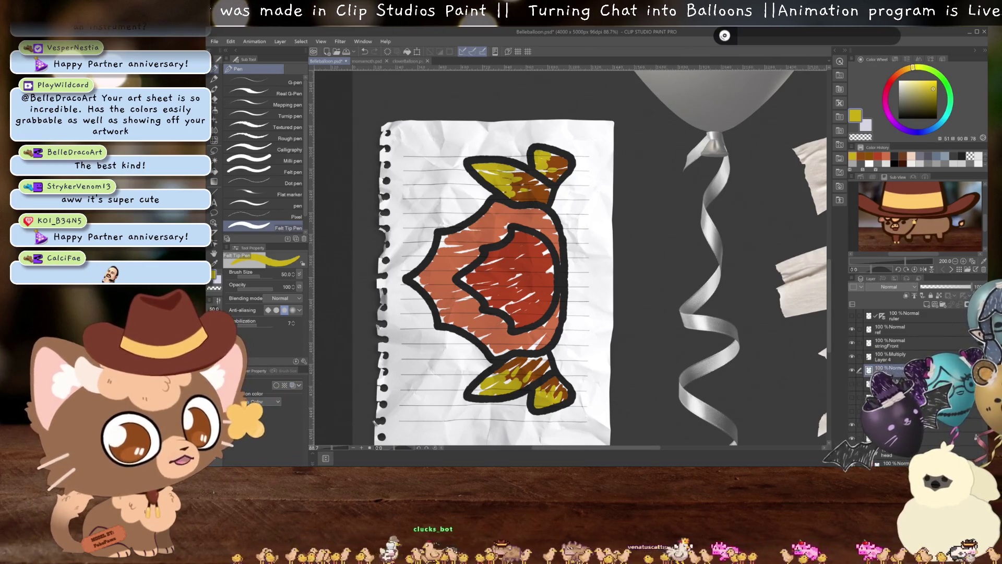
click(853, 397)
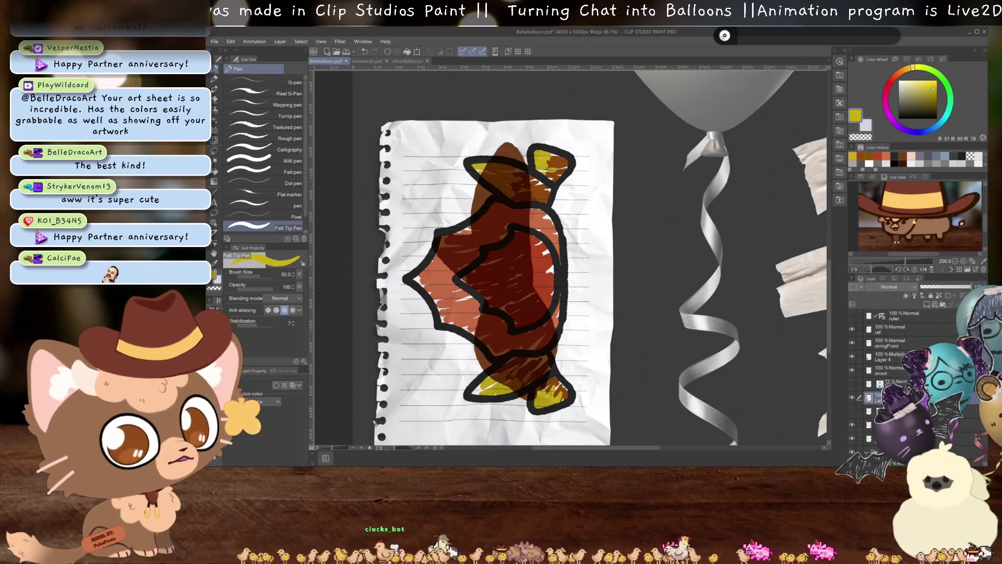
click(854, 397)
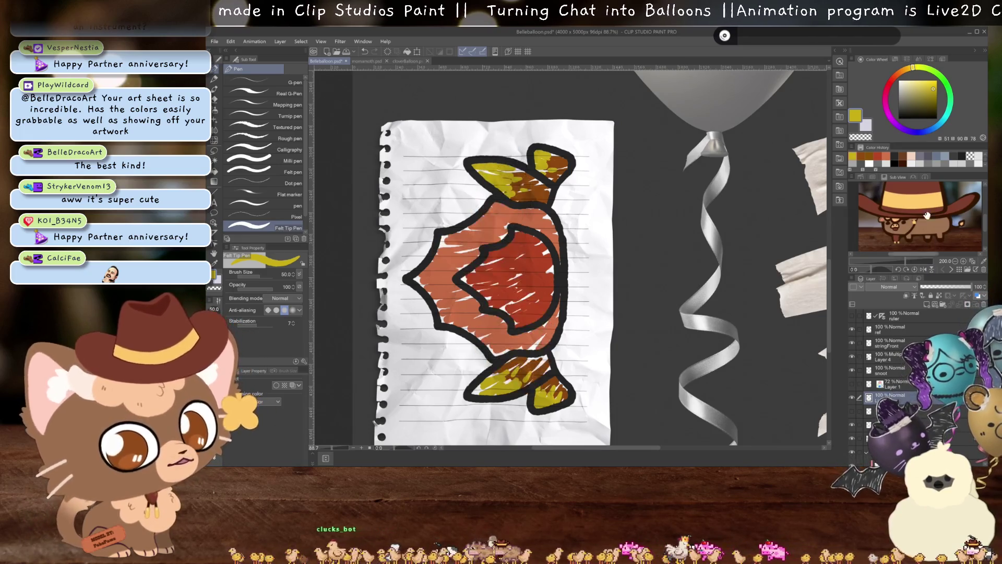
click(905, 155)
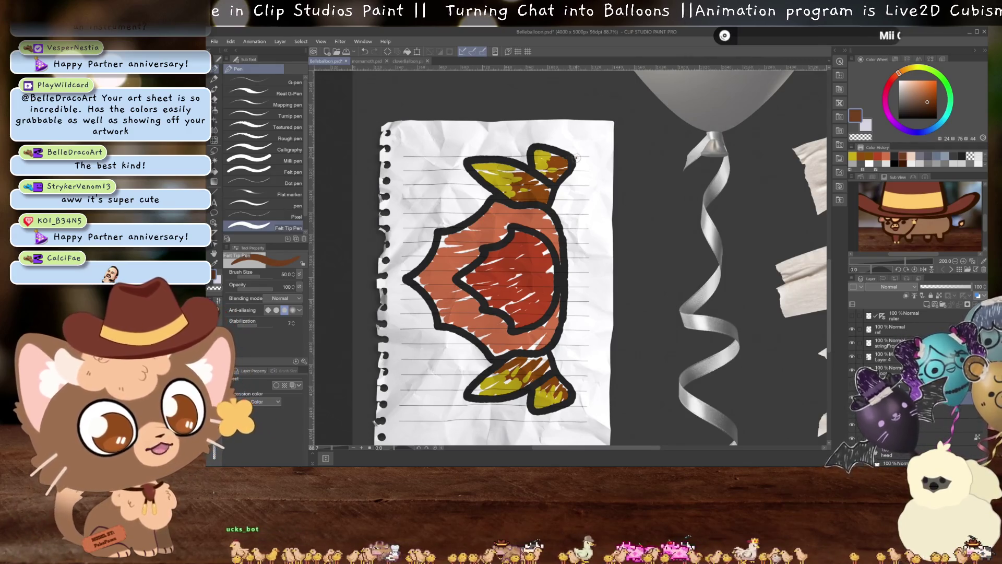
mouse_move(524, 159)
mouse_down()
mouse_move(578, 156)
mouse_move(474, 209)
mouse_move(403, 281)
mouse_move(480, 360)
mouse_move(460, 394)
mouse_move(472, 407)
mouse_move(569, 415)
mouse_move(579, 396)
mouse_move(561, 363)
mouse_move(564, 180)
mouse_move(579, 167)
mouse_move(577, 152)
mouse_up()
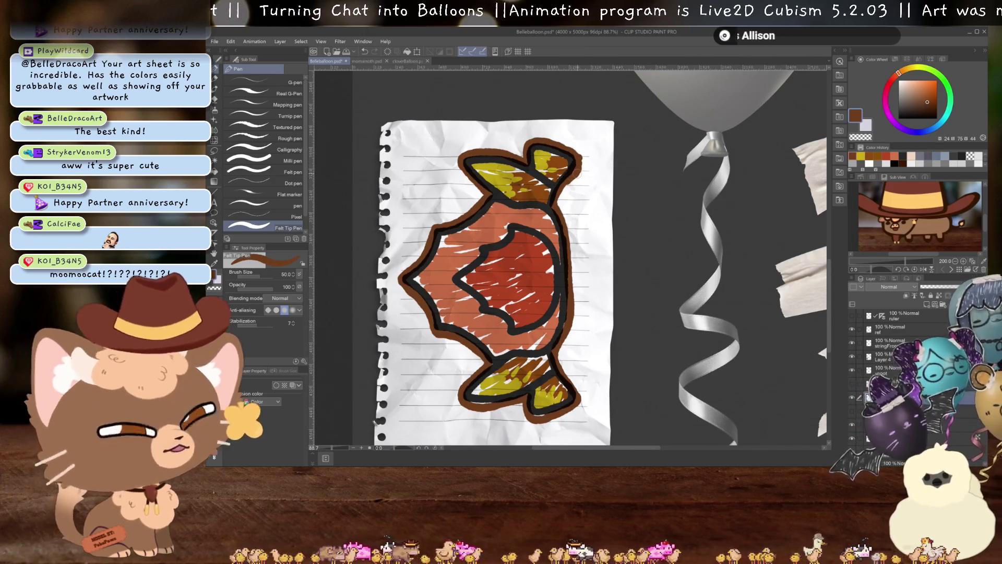
key(g)
click(558, 367)
key(w)
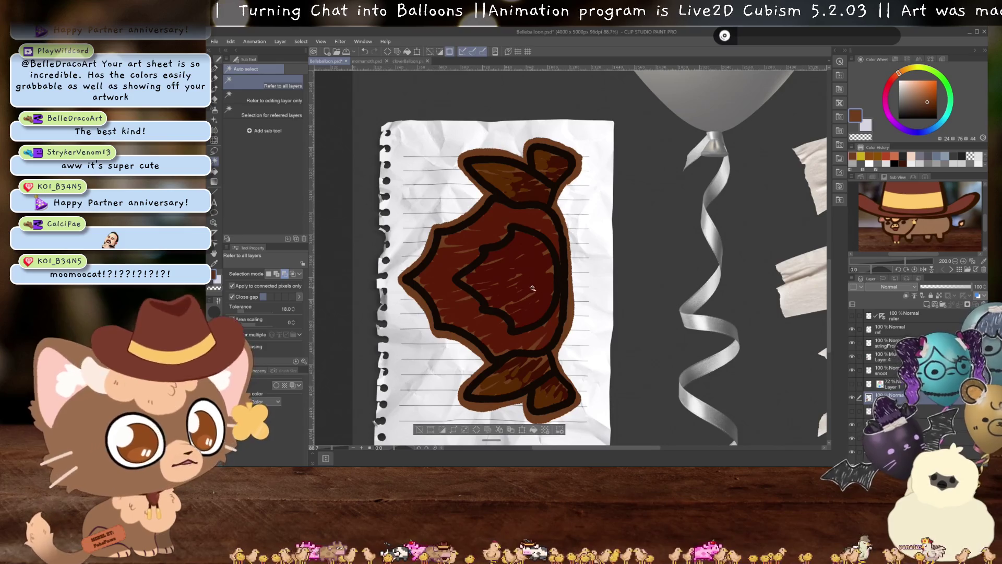
click(851, 397)
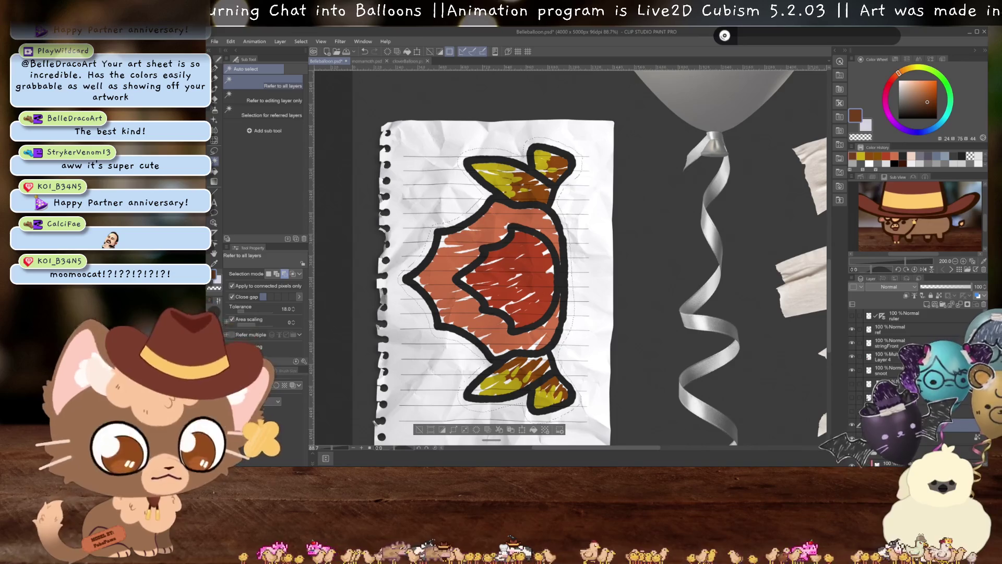
key(Delete)
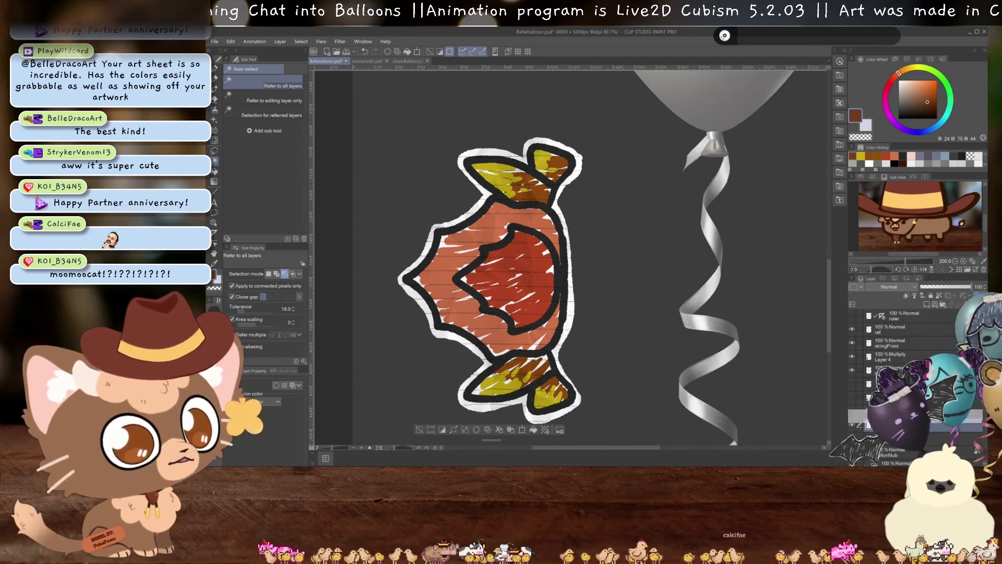
click(882, 369)
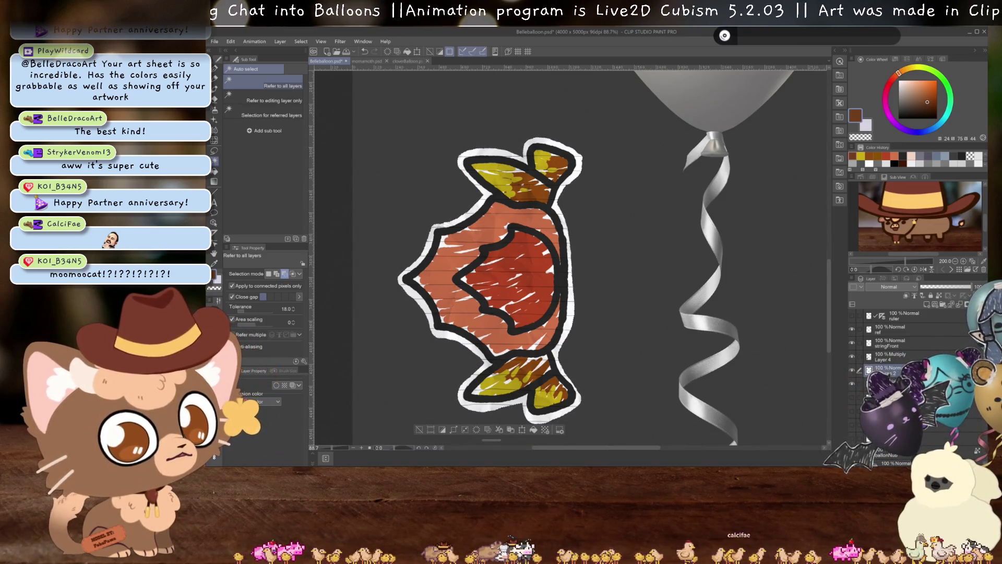
double_click(885, 371)
key(BackSpace)
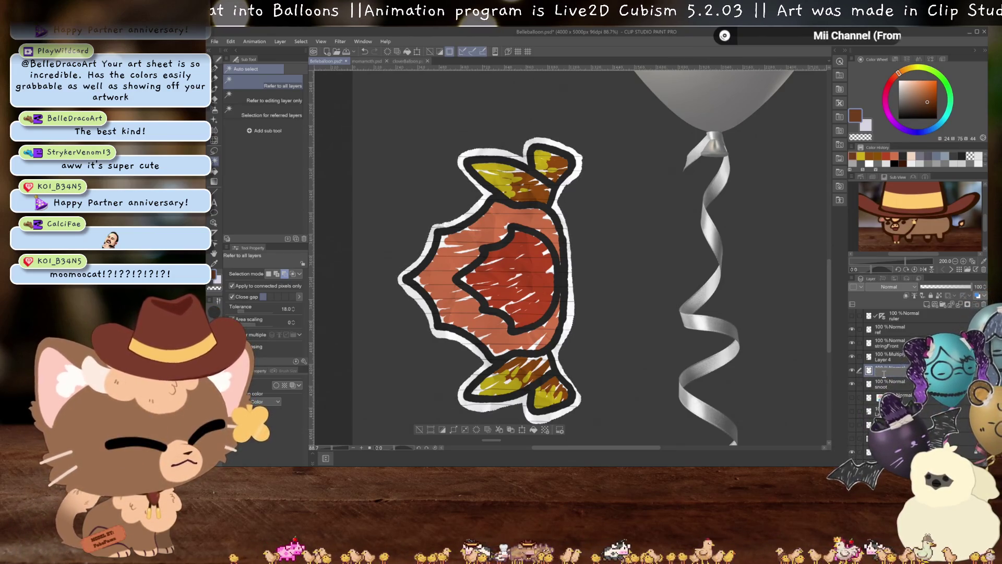
text(top)
key(Return)
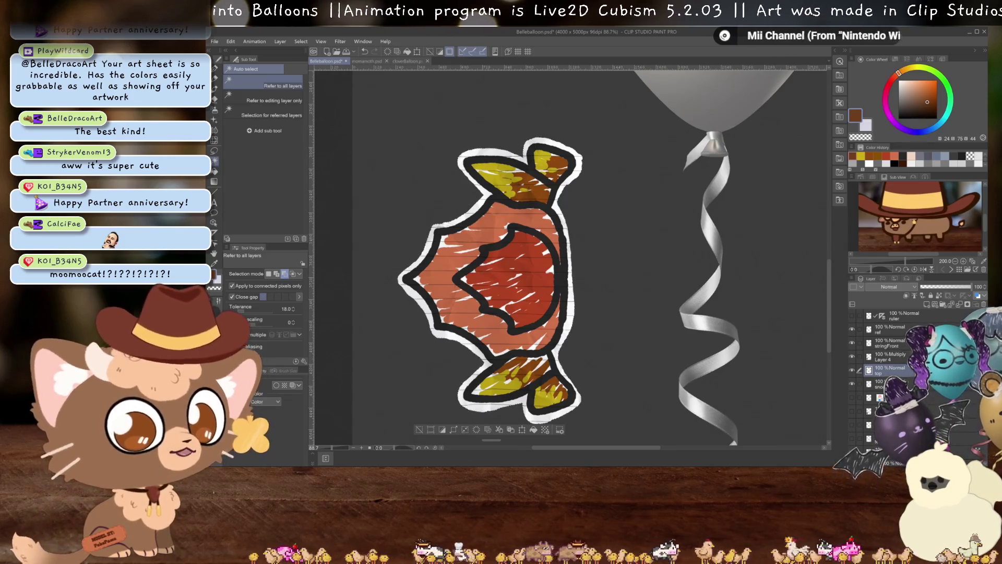
scroll(527, 297, up, 1)
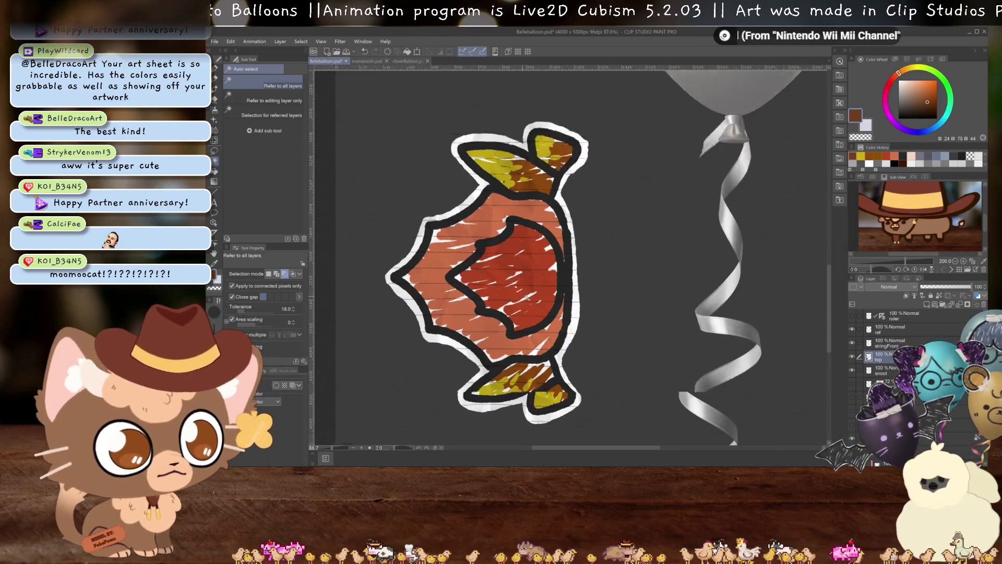
scroll(527, 297, up, 3)
key(e)
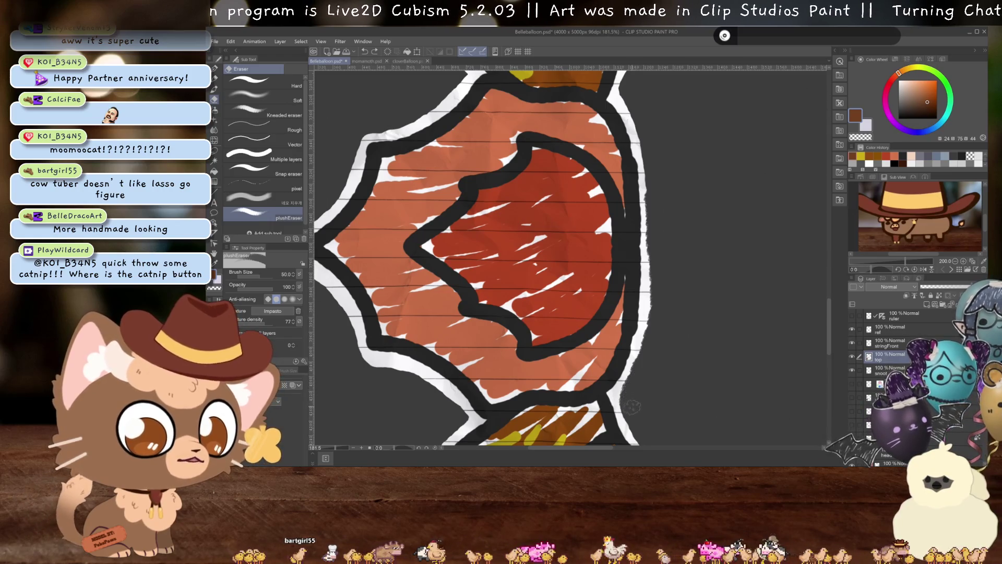
scroll(647, 387, down, 3)
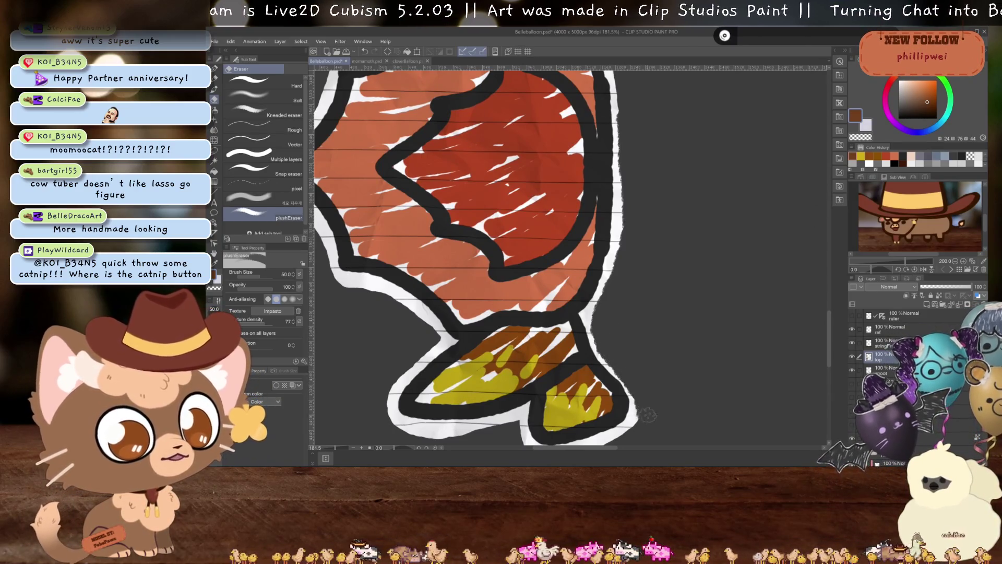
drag(646, 424, 729, 334)
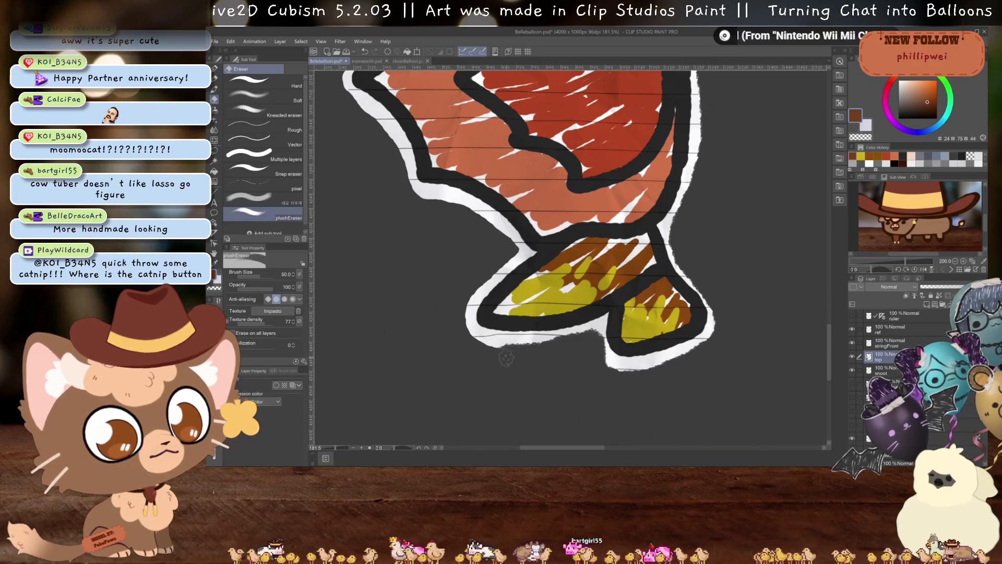
drag(453, 321, 531, 399)
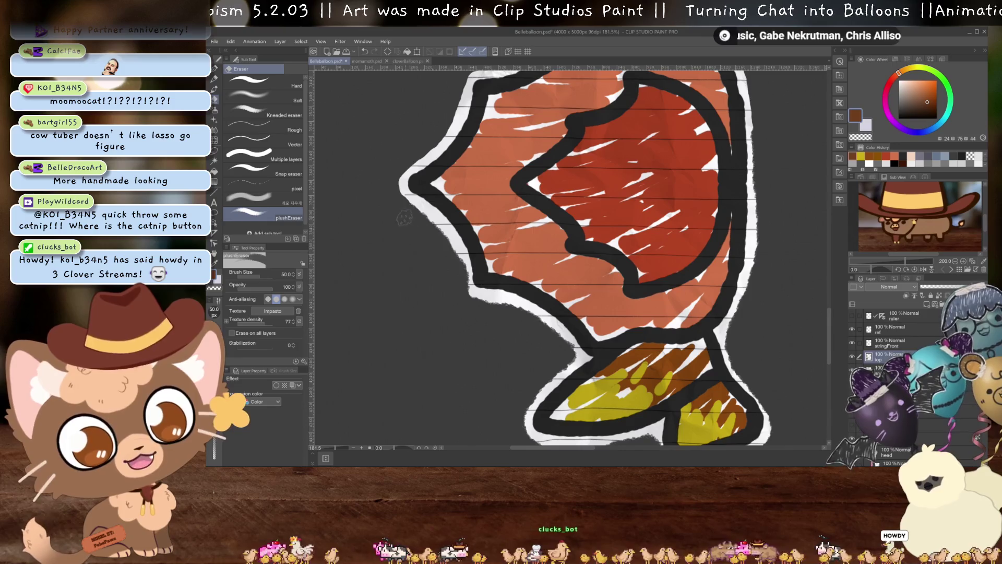
drag(404, 218, 537, 380)
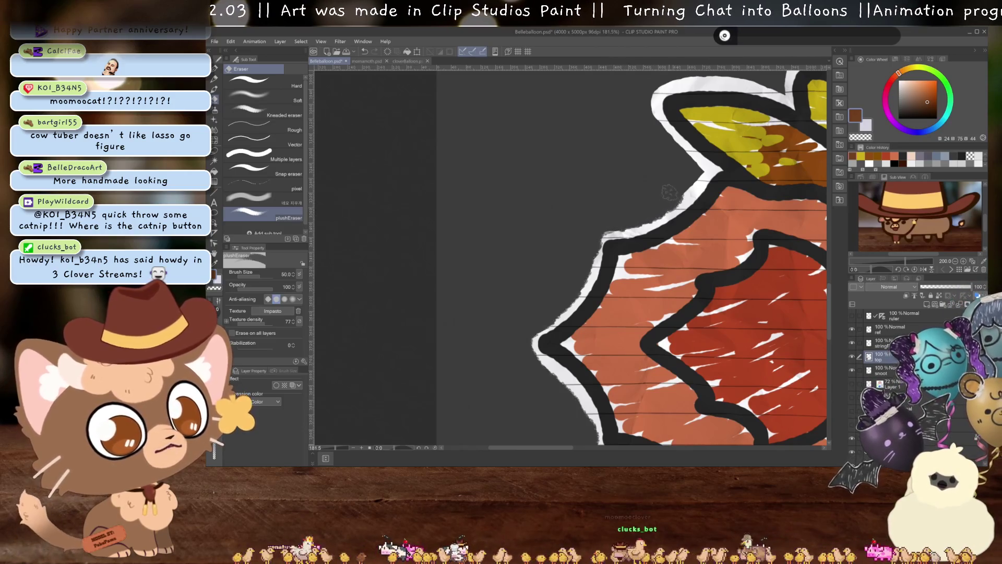
drag(680, 181, 645, 276)
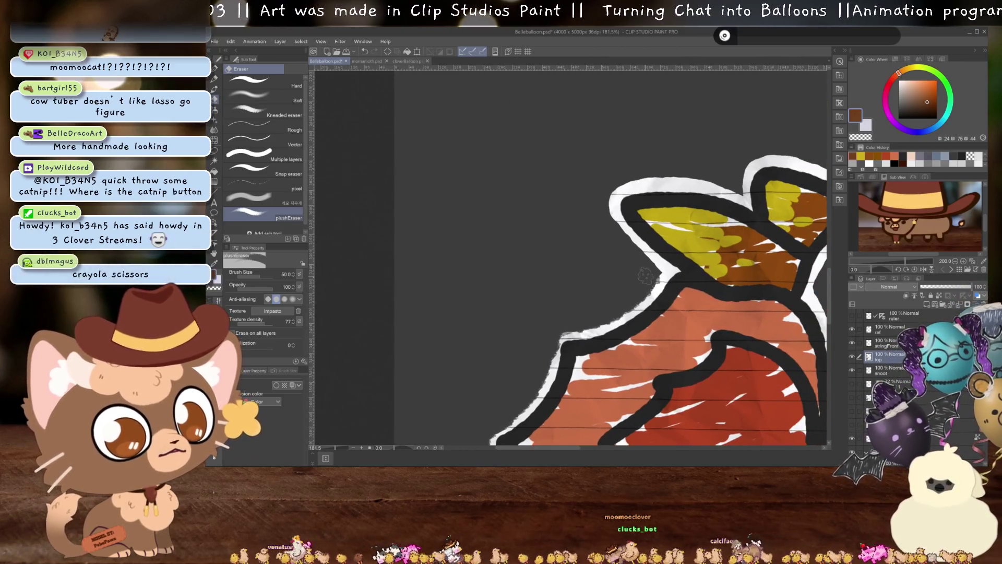
drag(601, 174, 504, 263)
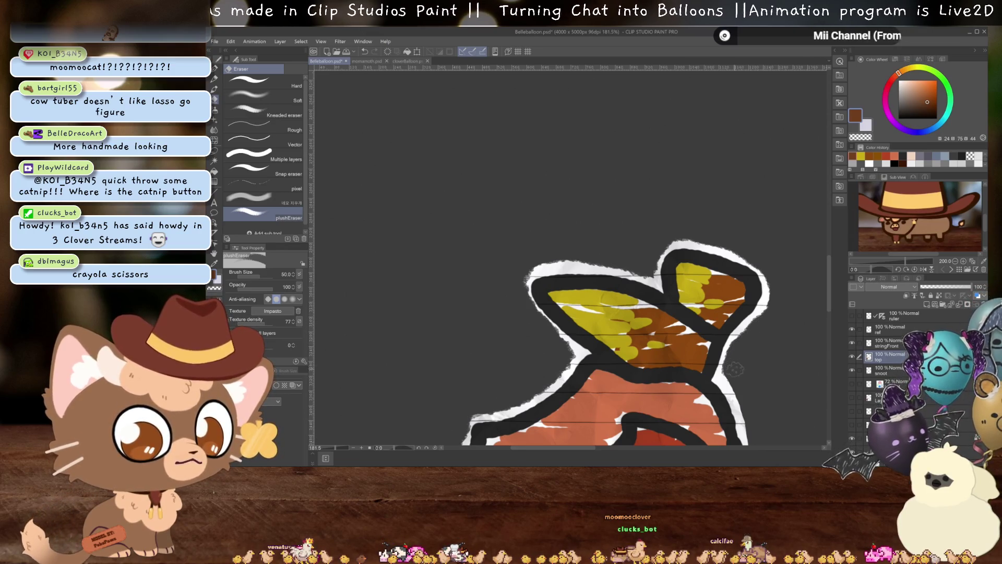
drag(743, 389, 694, 255)
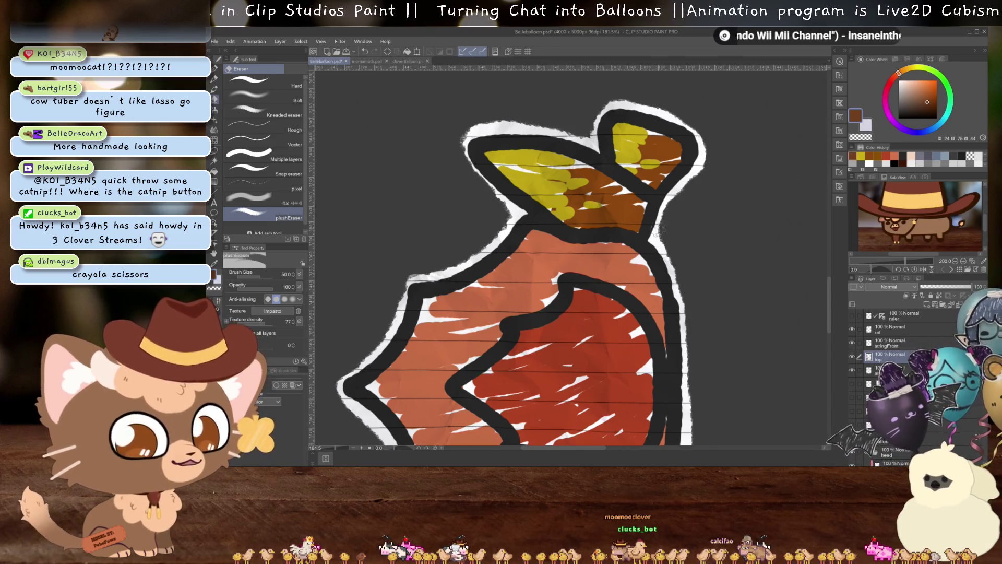
scroll(658, 231, down, 5)
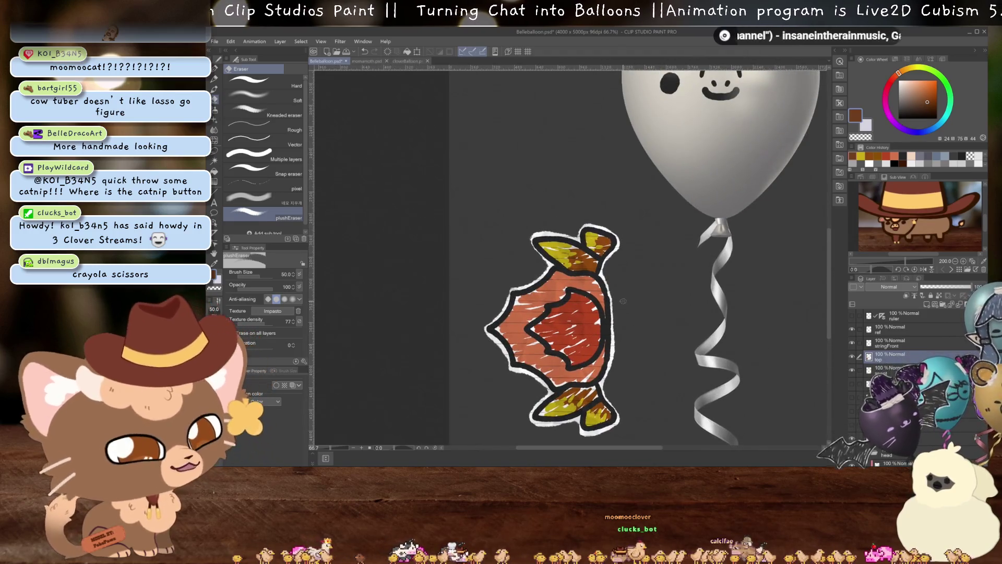
Transform the crown, rotating it 90° upright and moving it onto the balloon's top
key(ctrl+t)
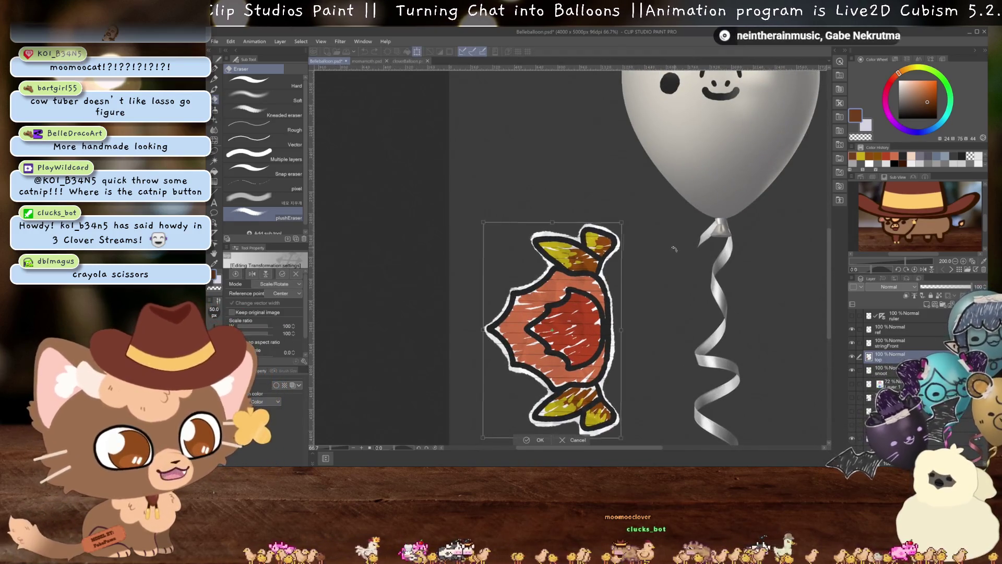
mouse_move(674, 249)
mouse_down()
mouse_move(670, 352)
mouse_move(624, 400)
mouse_move(676, 206)
mouse_up()
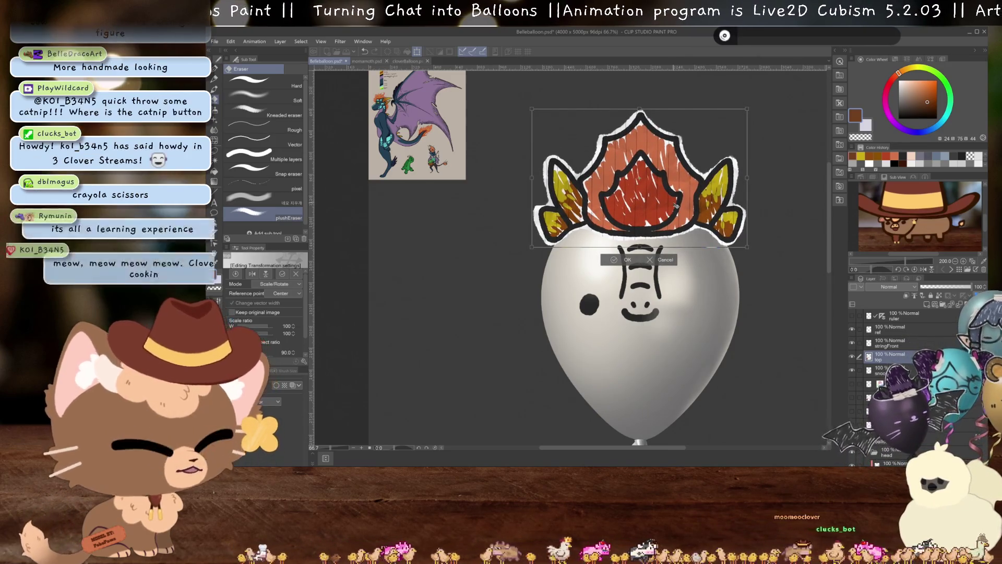
key(Return)
scroll(688, 261, down, 3)
scroll(688, 261, up, 2)
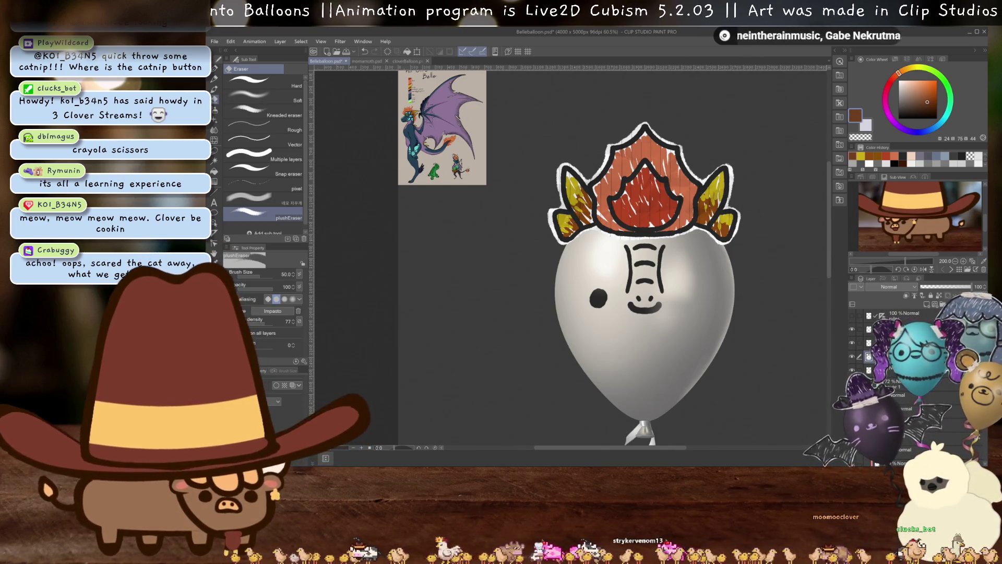
scroll(651, 316, up, 3)
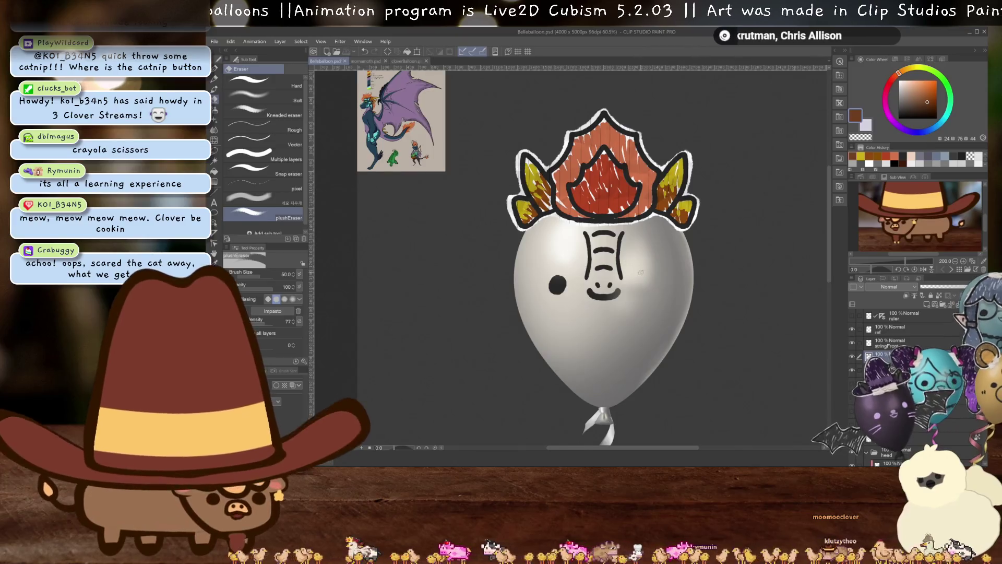
In mornamoth.psd, select the scribbled bat wing with the object tool
scroll(651, 316, down, 1)
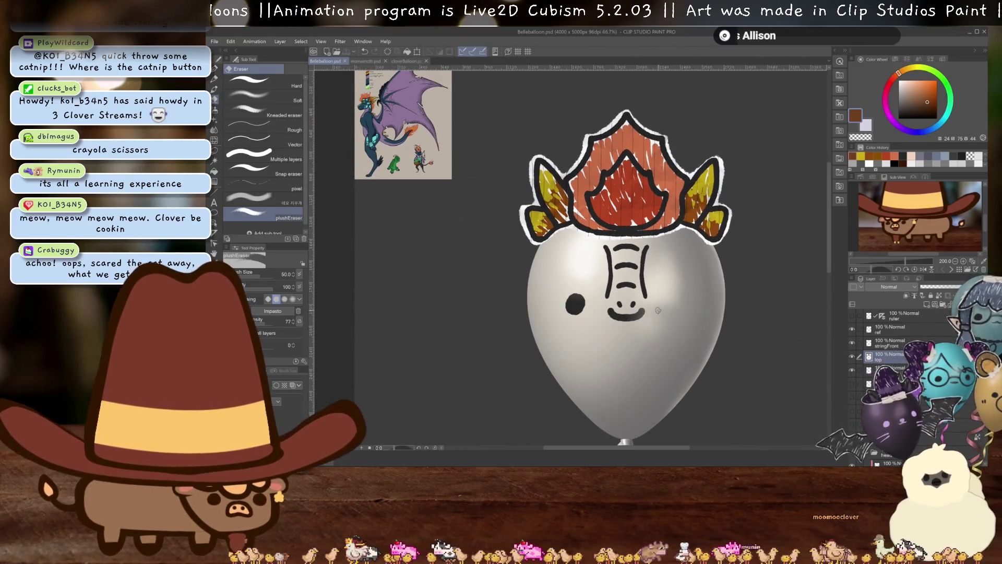
click(368, 62)
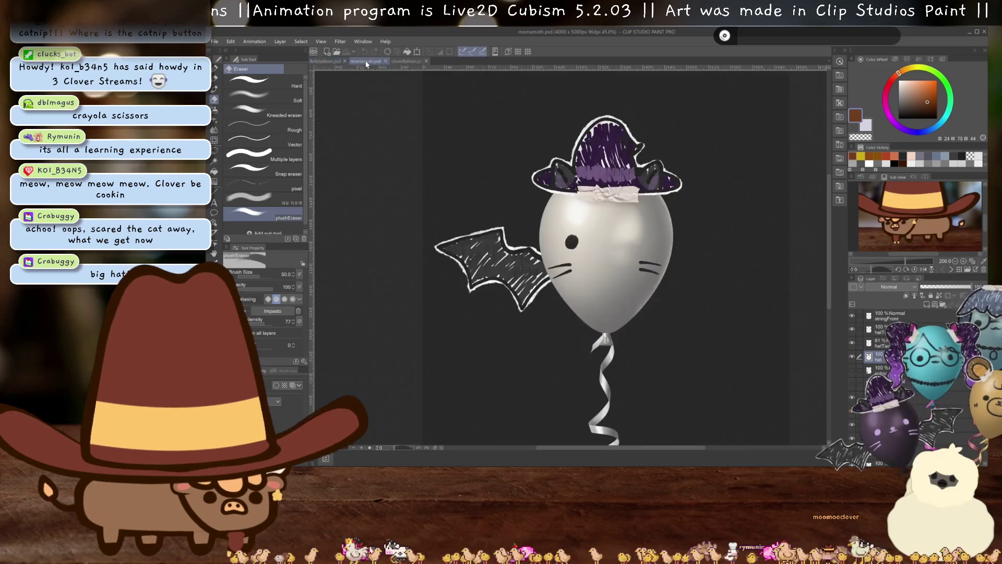
key(o)
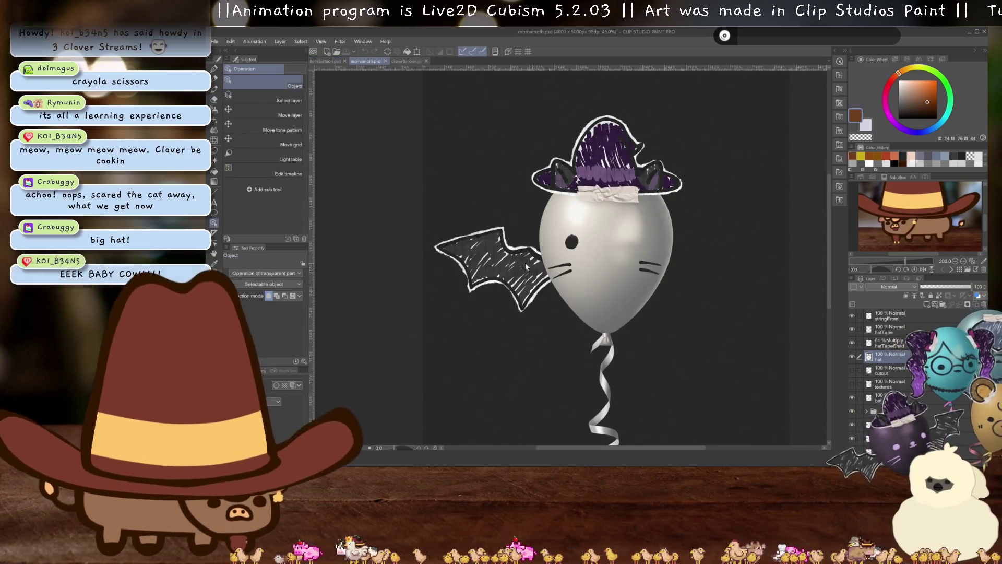
click(520, 261)
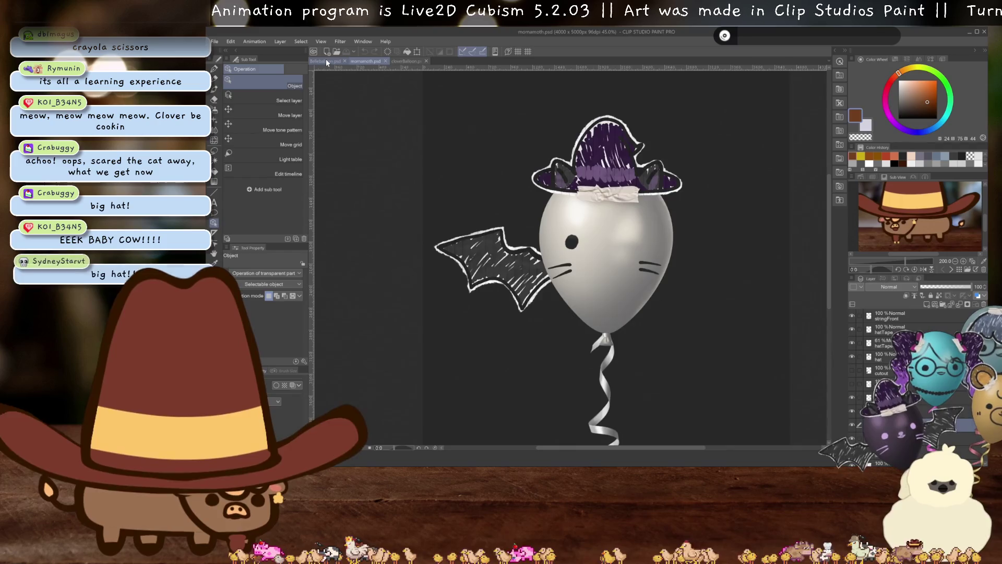
Bring the wing into Belleballoon.psd, tint its layer blue, and add a new layer above
click(325, 61)
scroll(585, 304, down, 2)
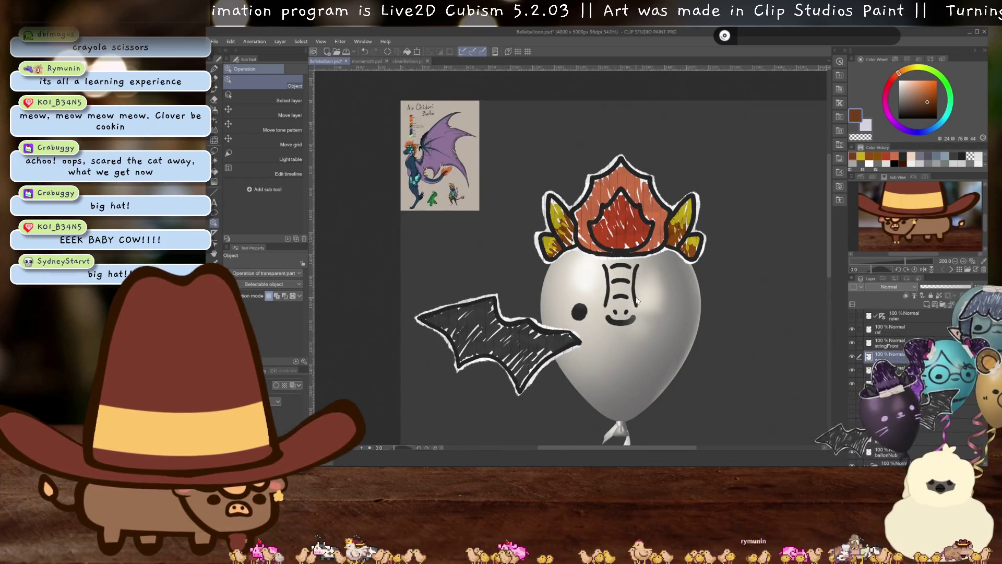
drag(562, 281, 578, 329)
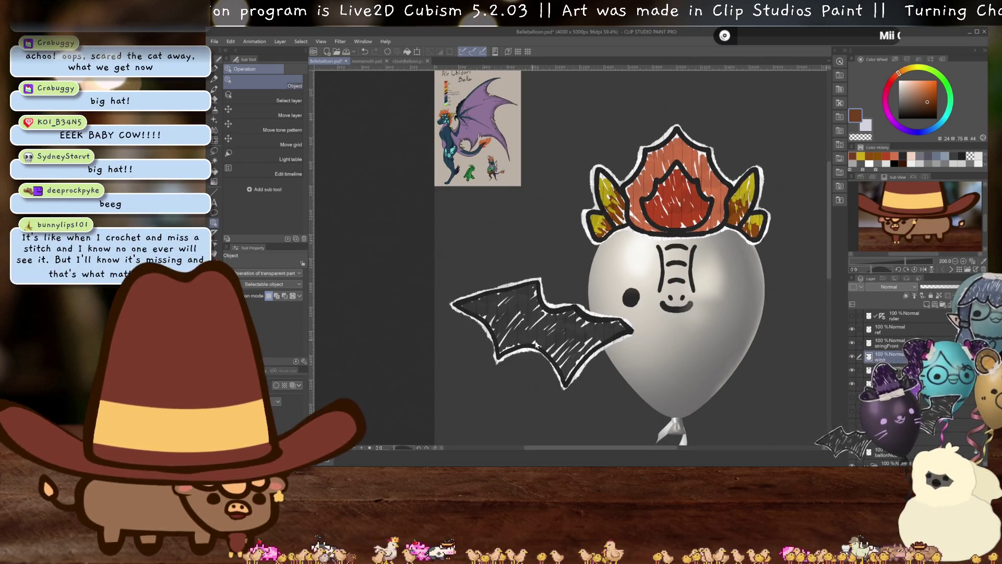
scroll(537, 356, up, 1)
scroll(537, 355, up, 1)
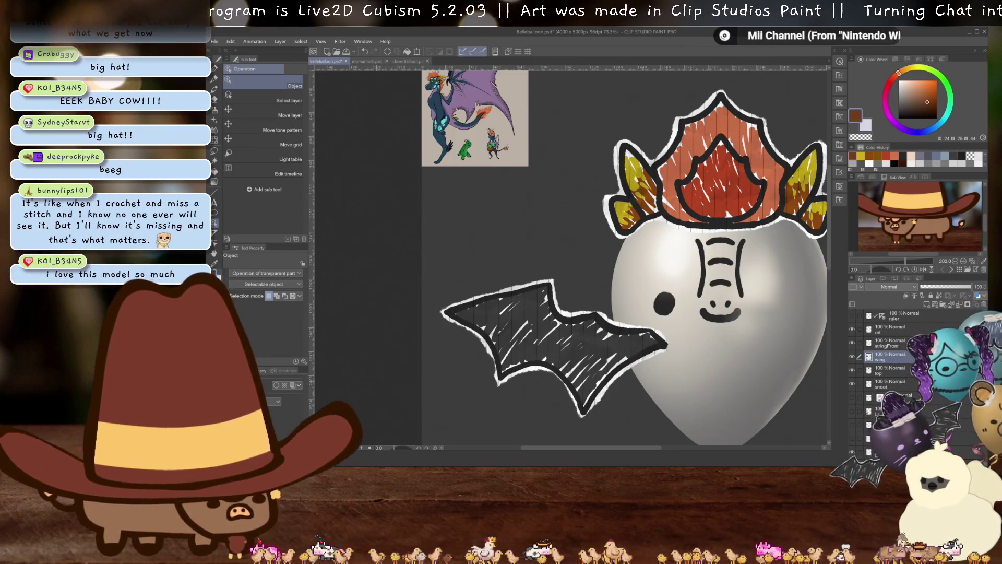
click(295, 386)
key(ctrl+shift+n)
scroll(581, 311, up, 2)
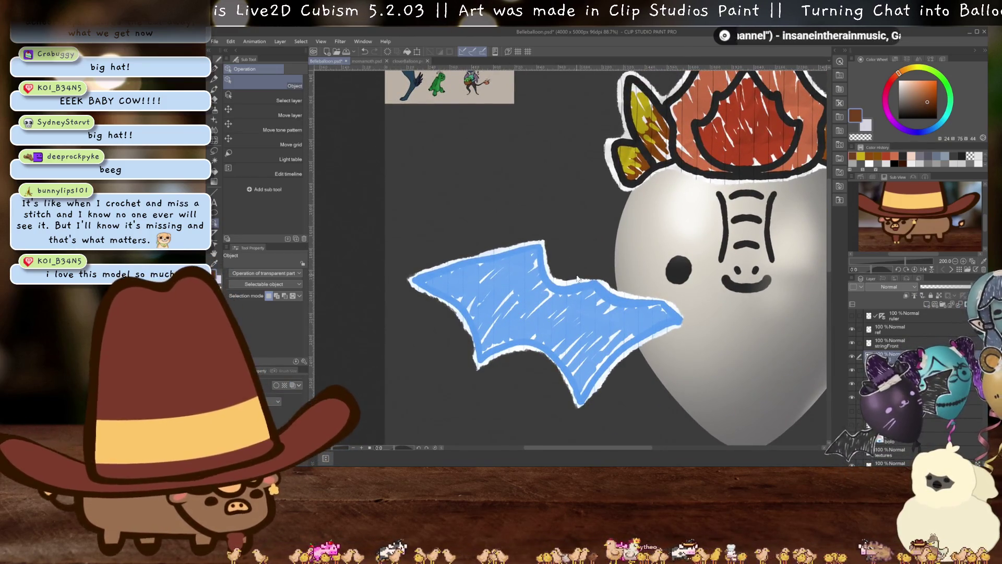
Try a near-black pen outline along the wing's top edge, then undo it
click(902, 184)
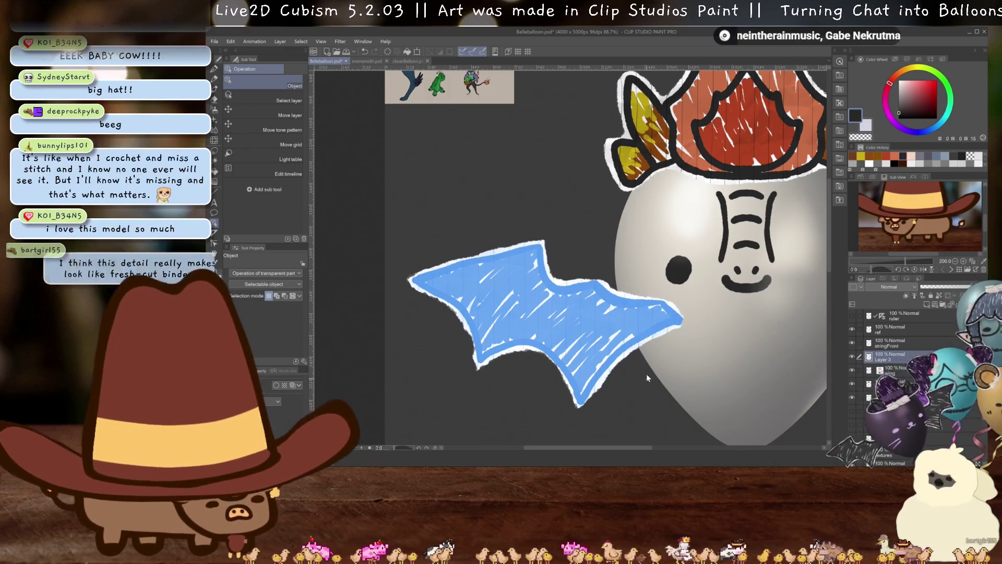
key(p)
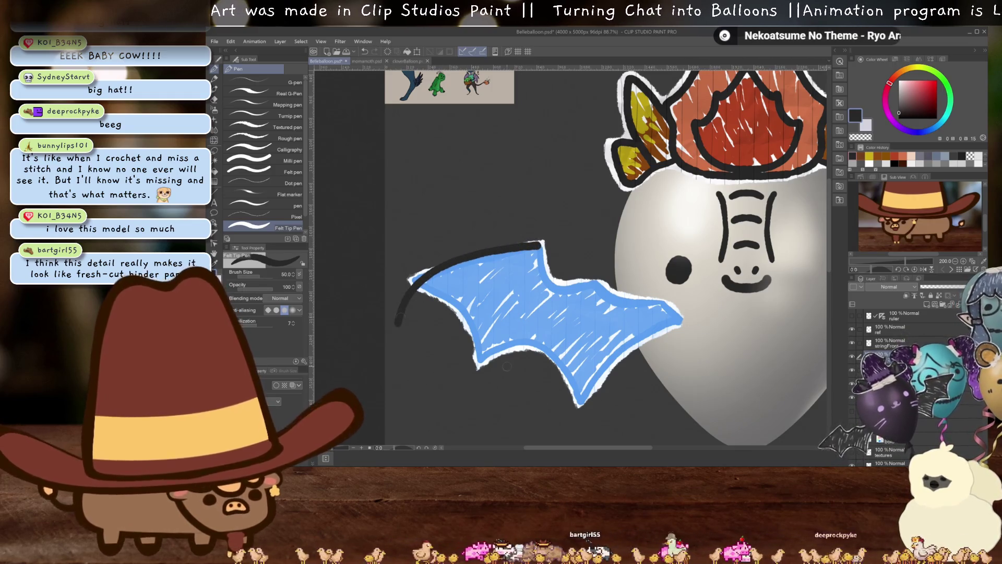
key(ctrl+z)
mouse_move(540, 243)
mouse_down()
mouse_move(478, 253)
mouse_move(404, 287)
mouse_move(443, 302)
mouse_up()
key(ctrl+z)
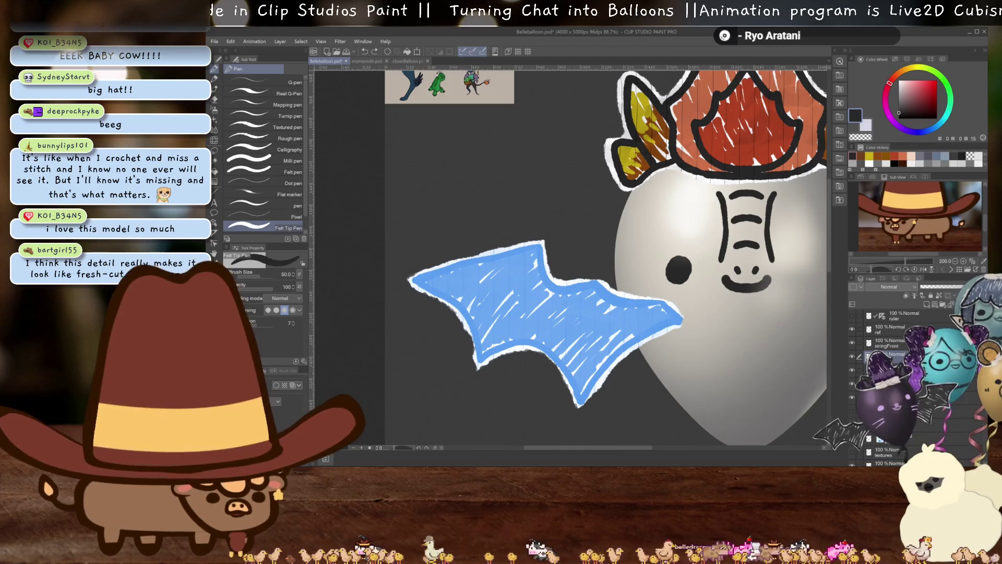
Flip the blue bat wing horizontally so it points the other way
scroll(600, 227, down, 2)
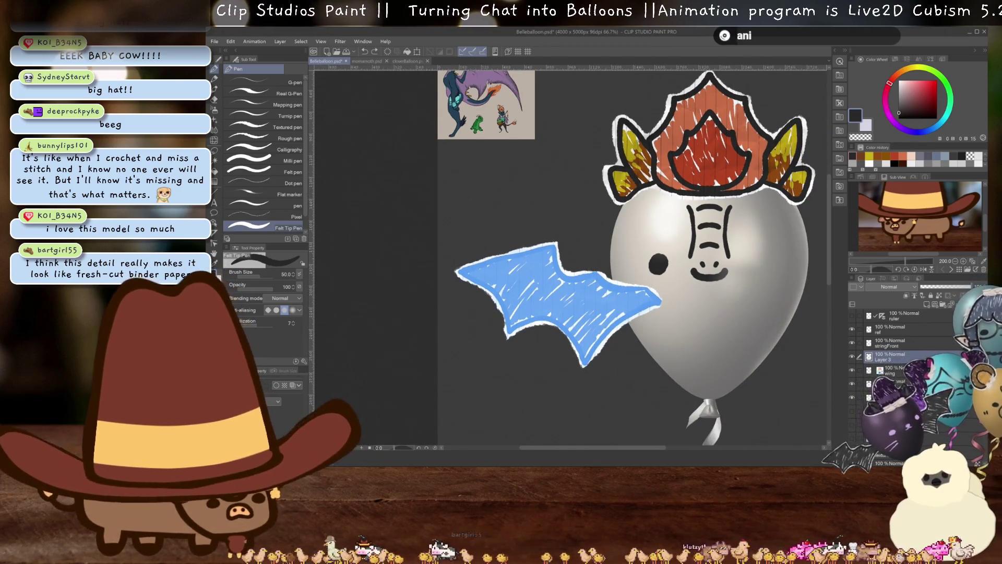
key(ctrl+t)
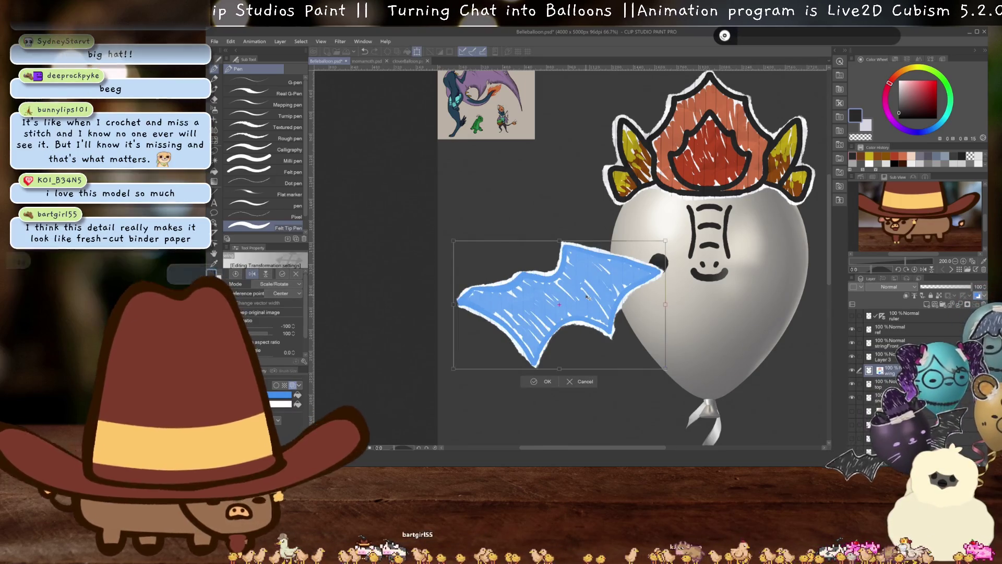
key(Return)
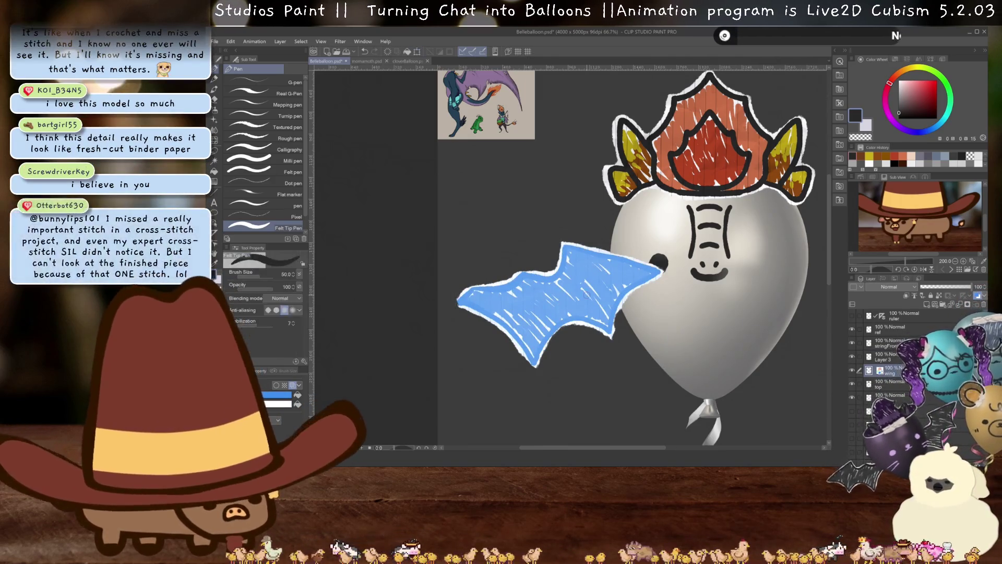
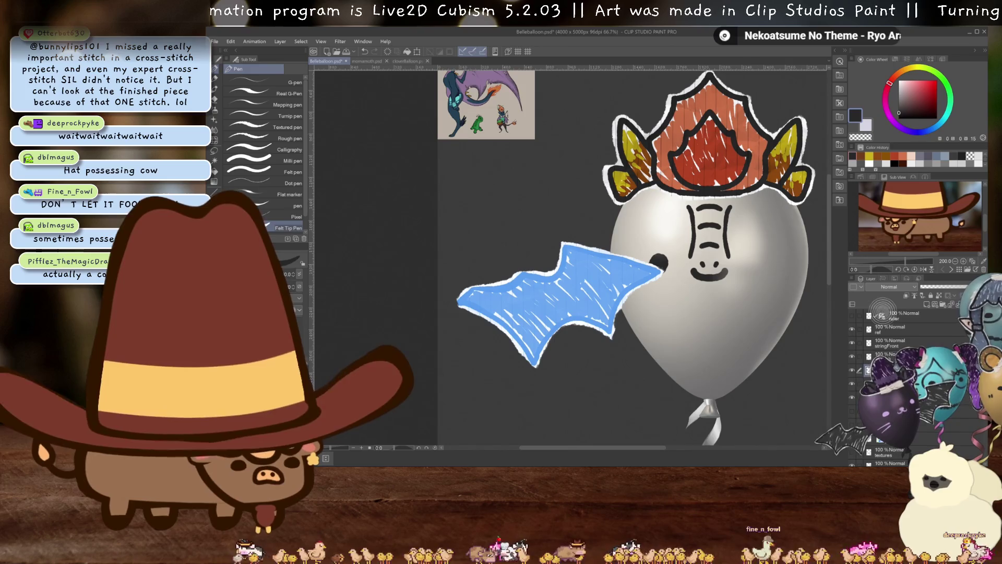
Zoom in and try dark outline strokes along the wing's top edge, undoing most of them
scroll(594, 280, up, 3)
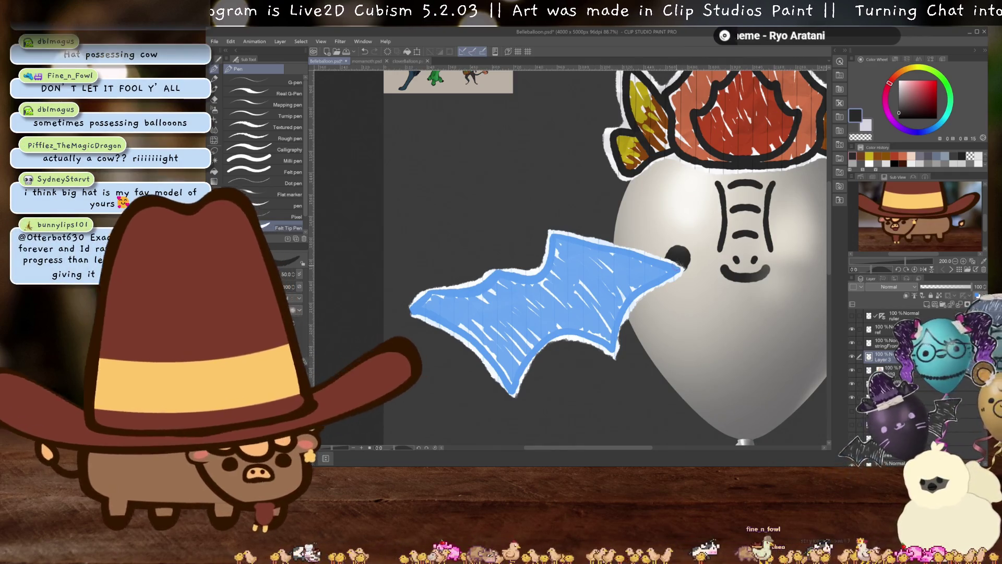
drag(680, 271, 548, 234)
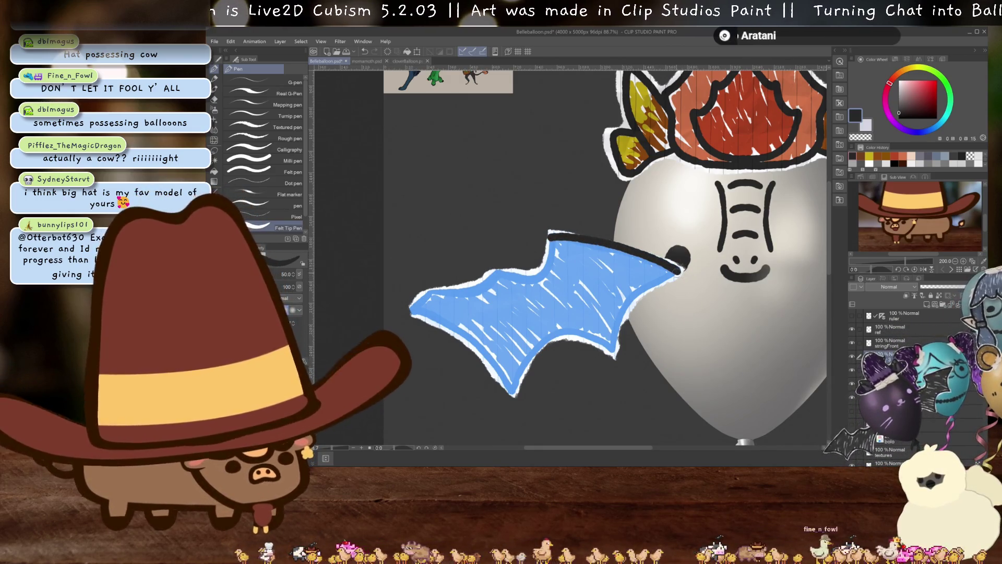
key(ctrl+z)
mouse_move(681, 219)
mouse_down()
mouse_move(645, 214)
mouse_move(545, 235)
mouse_move(640, 205)
mouse_move(604, 271)
mouse_up()
key(ctrl+z)
key(ctrl+z)
drag(640, 203, 618, 277)
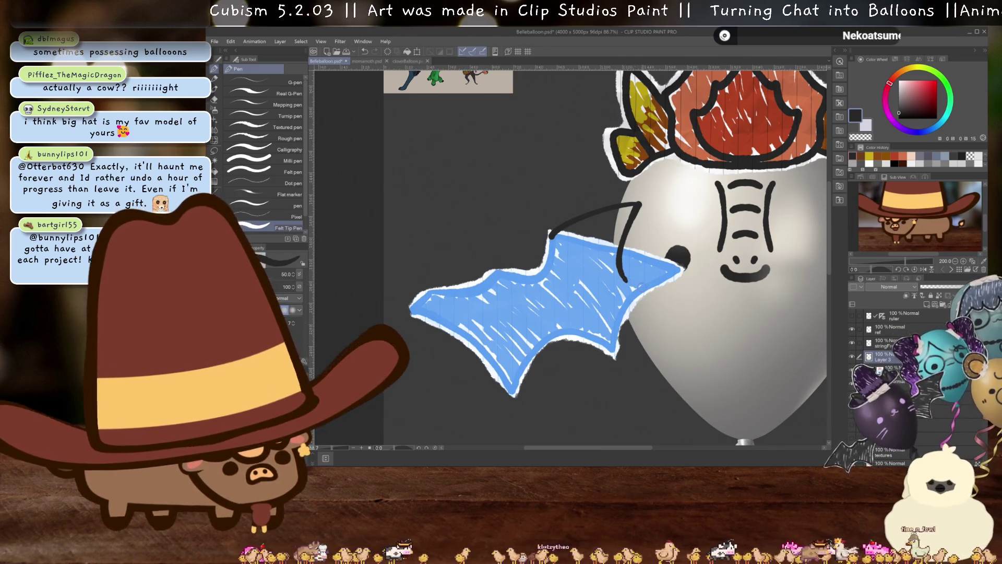
mouse_move(624, 280)
mouse_down()
mouse_move(643, 302)
mouse_move(605, 295)
mouse_move(634, 289)
mouse_move(572, 342)
mouse_move(554, 417)
mouse_up()
key(ctrl+z)
key(ctrl+z)
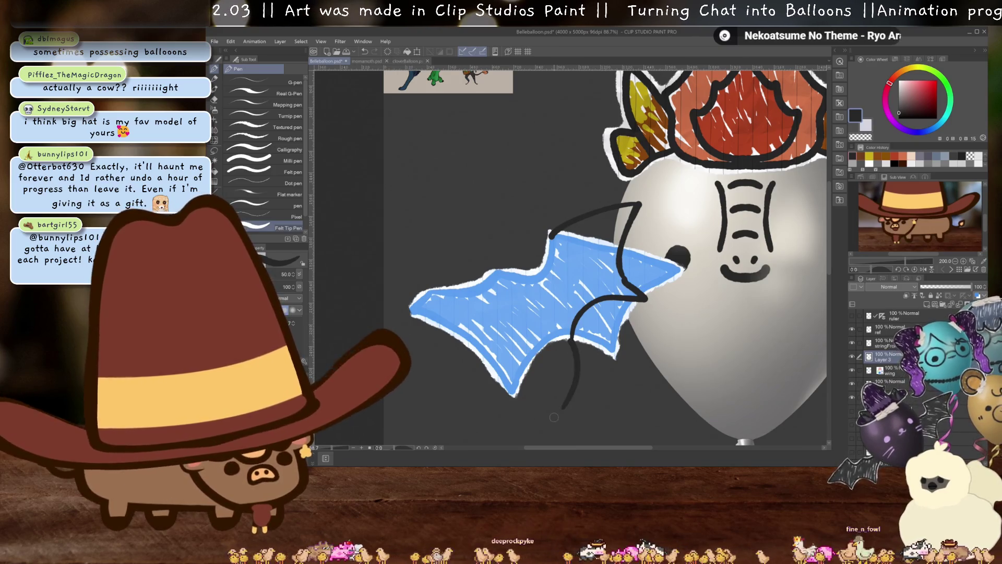
key(ctrl+z)
Sketch and undo trial lower-edge and descending strokes, leaving only the upper curve
drag(571, 342, 574, 389)
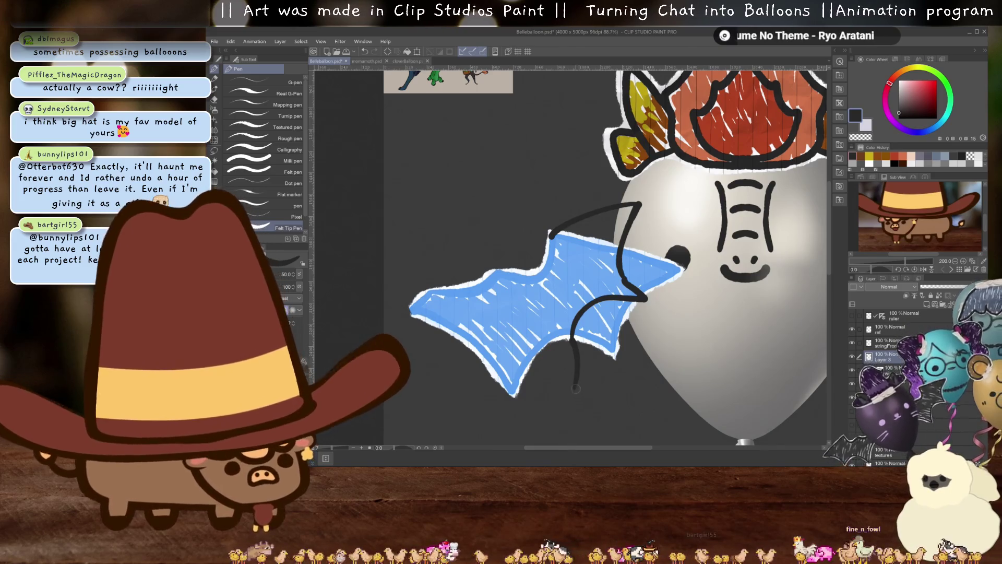
drag(526, 346, 573, 386)
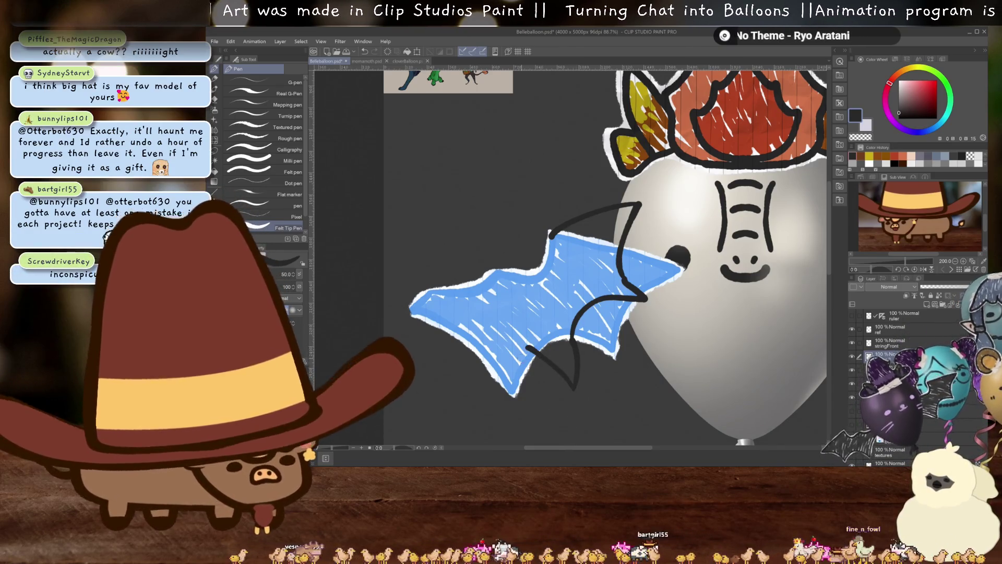
drag(531, 347, 492, 398)
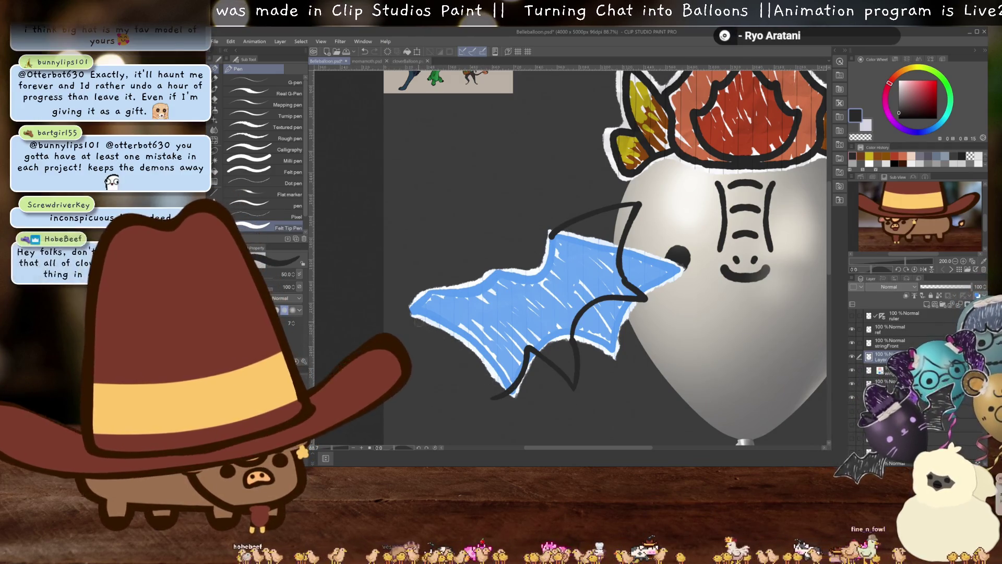
drag(426, 321, 492, 405)
key(ctrl+z)
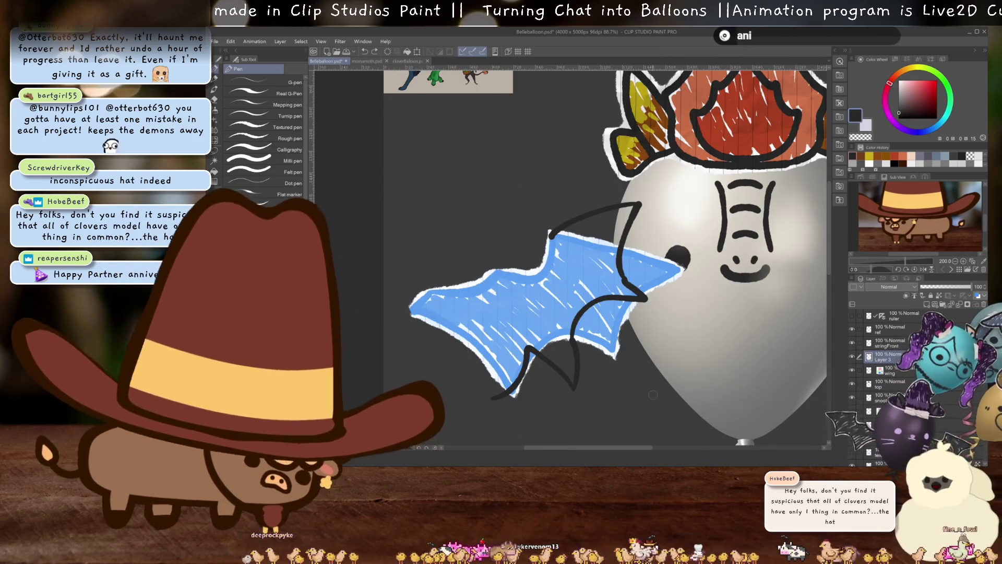
key(ctrl+z)
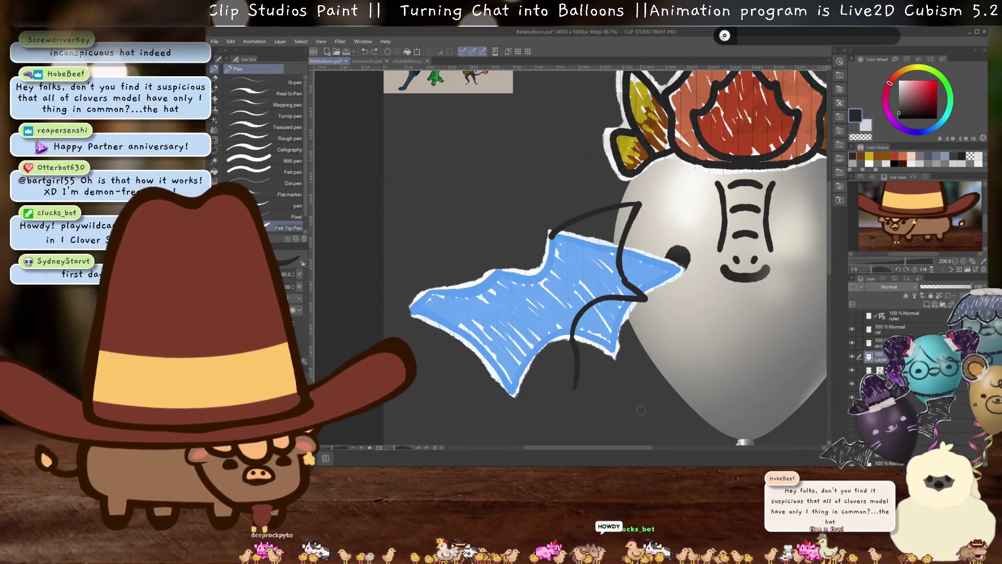
key(ctrl+z)
key(ctrl+z)
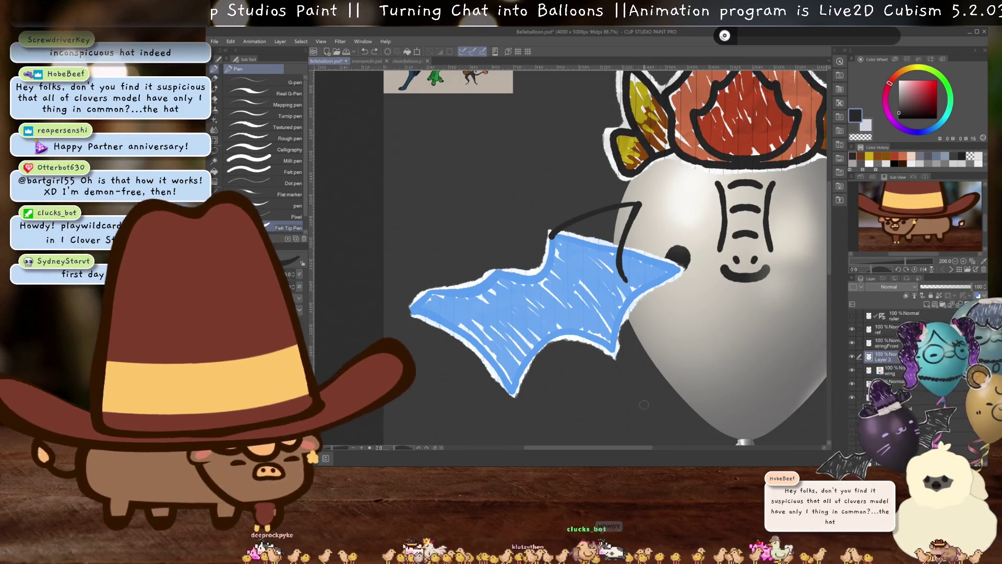
key(ctrl+z)
mouse_move(639, 205)
mouse_down()
mouse_move(608, 255)
mouse_move(618, 300)
mouse_up()
key(ctrl+z)
mouse_move(640, 203)
mouse_down()
mouse_move(620, 223)
mouse_move(612, 262)
mouse_move(653, 308)
mouse_up()
key(ctrl+z)
mouse_move(609, 252)
mouse_down()
mouse_move(655, 285)
mouse_move(659, 323)
mouse_up()
key(ctrl+z)
key(ctrl+z)
key(ctrl+z)
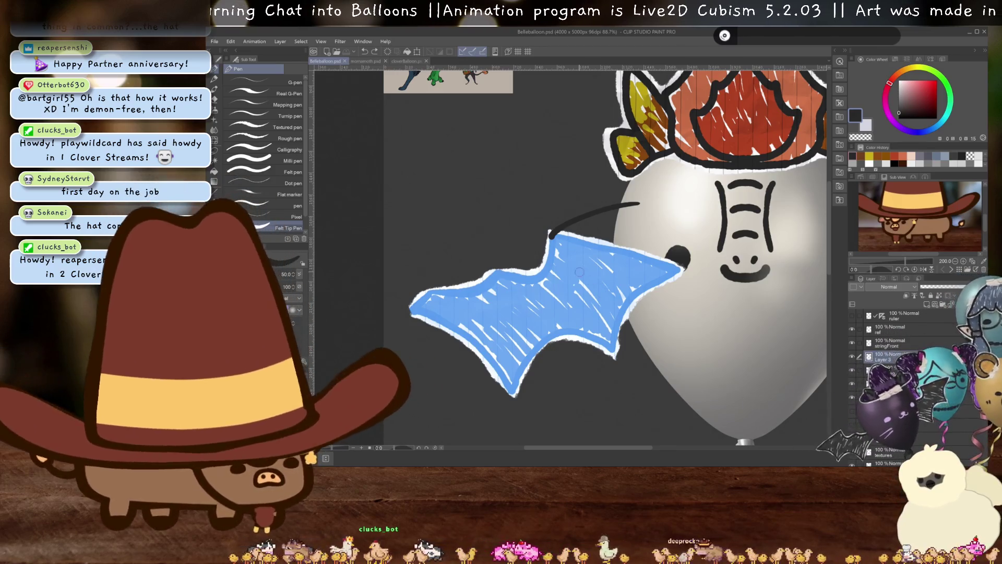
Draw the bat wing's top-edge curve and try the first strokes across the lower wing
key(ctrl+z)
mouse_move(549, 232)
mouse_down()
mouse_move(673, 213)
mouse_move(601, 252)
mouse_up()
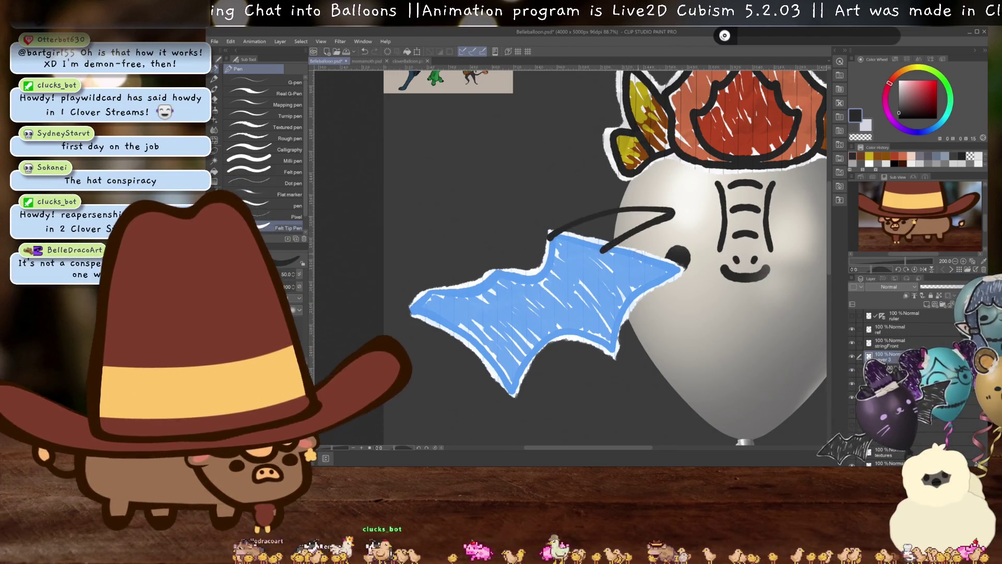
key(ctrl+z)
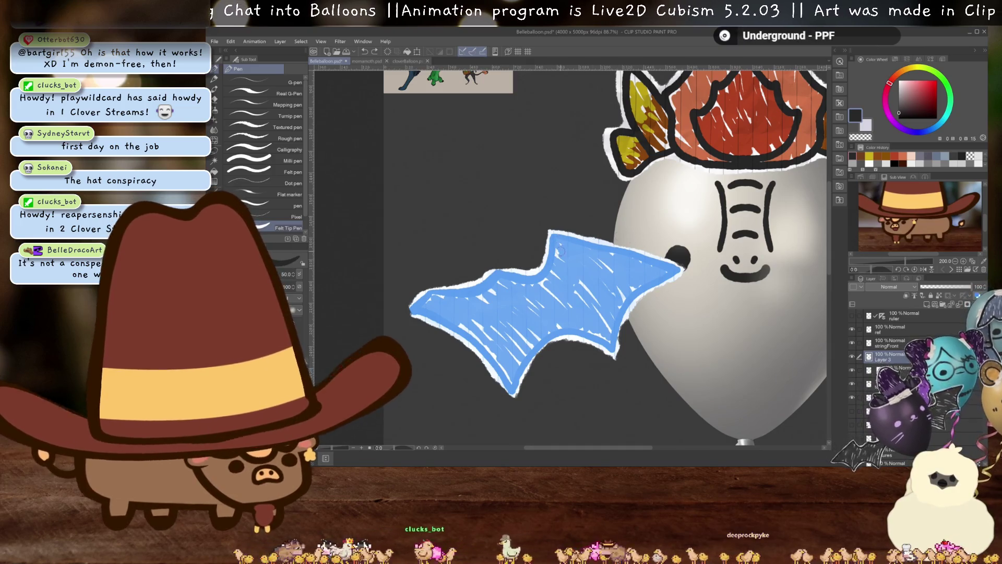
mouse_move(552, 233)
mouse_down()
mouse_move(645, 218)
mouse_move(613, 271)
mouse_move(636, 308)
mouse_up()
key(ctrl+z)
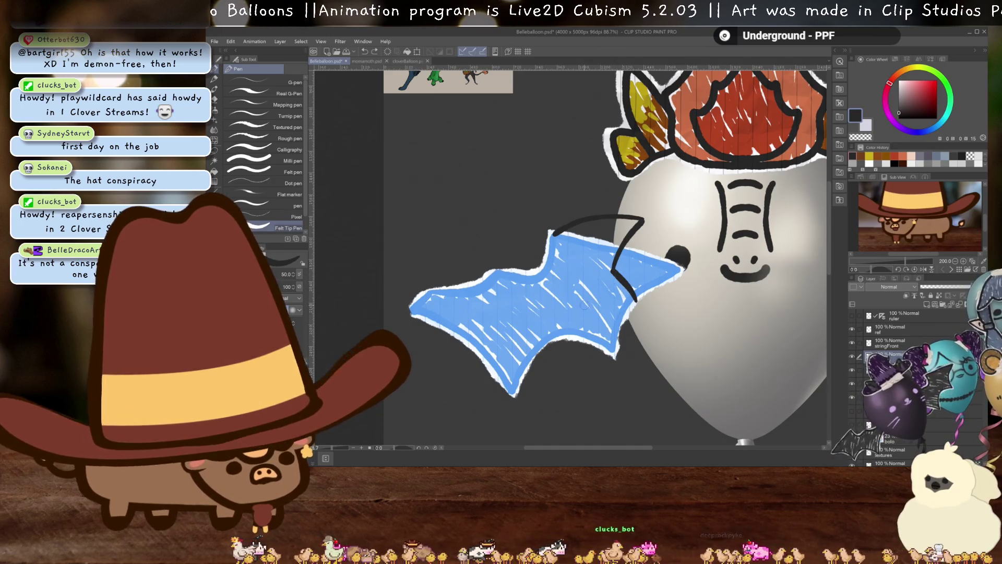
mouse_move(636, 302)
mouse_down()
mouse_move(583, 329)
mouse_move(571, 393)
mouse_up()
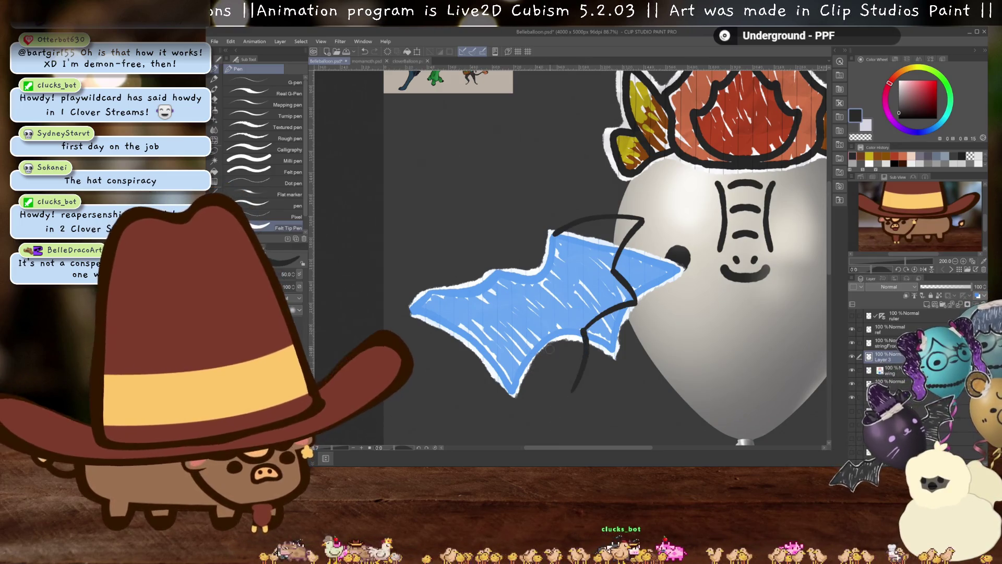
key(ctrl+z)
drag(582, 328, 584, 370)
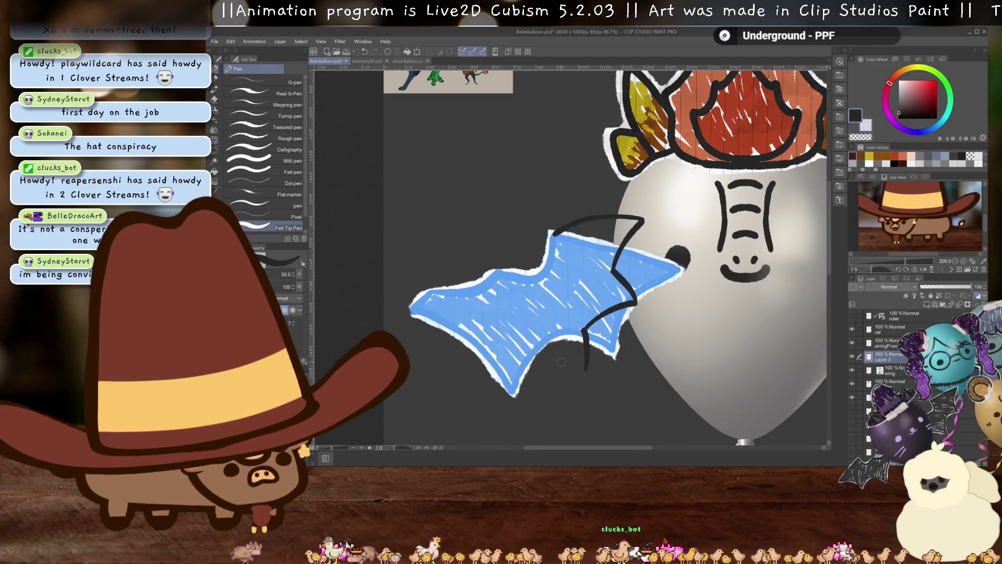
drag(554, 332, 589, 388)
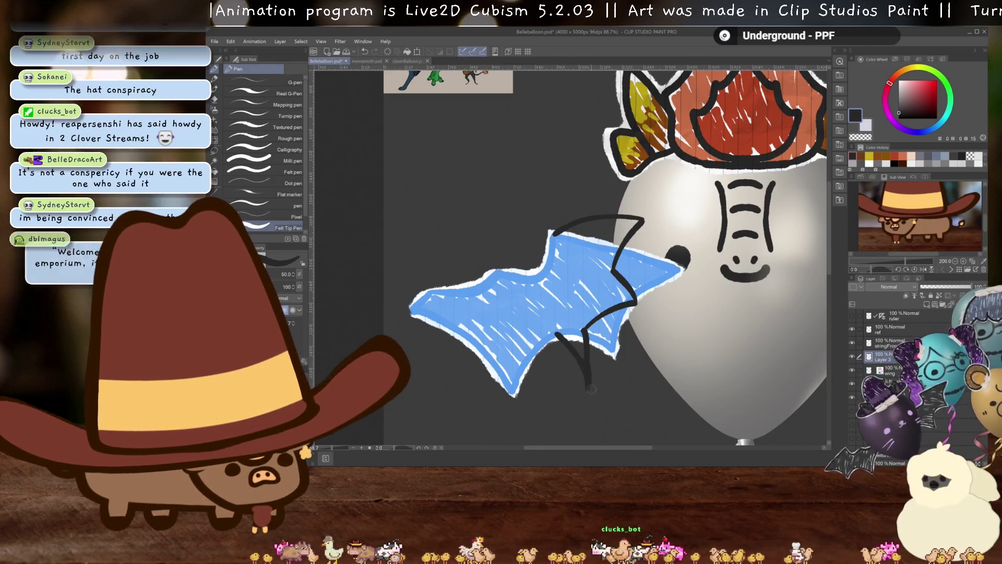
key(ctrl+z)
key(ctrl+z)
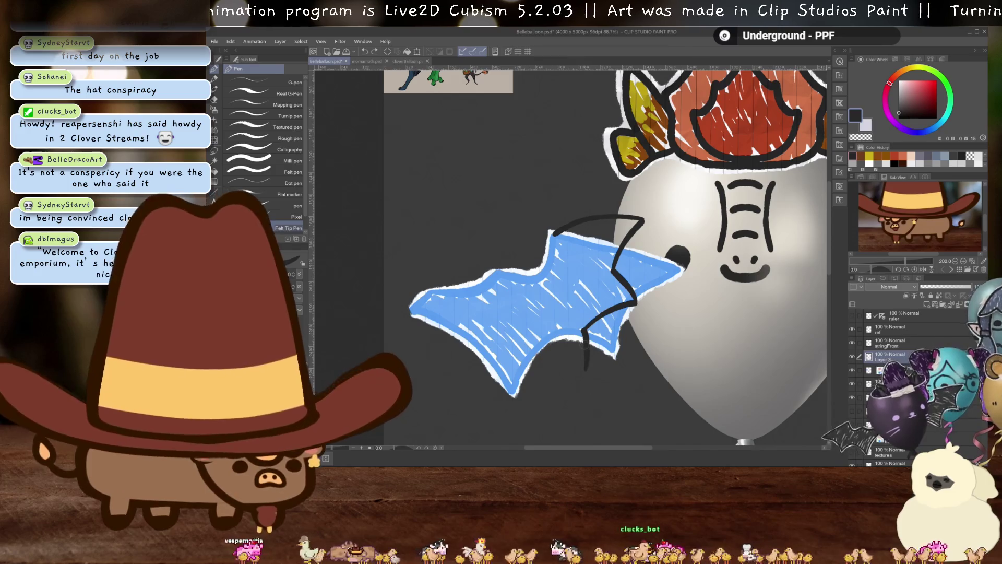
Draw the V-shaped scallops and lower-left edge up to the wing's left tip
drag(582, 328, 585, 370)
key(ctrl+z)
drag(582, 327, 585, 393)
drag(548, 337, 576, 391)
key(ctrl+z)
drag(547, 344, 582, 394)
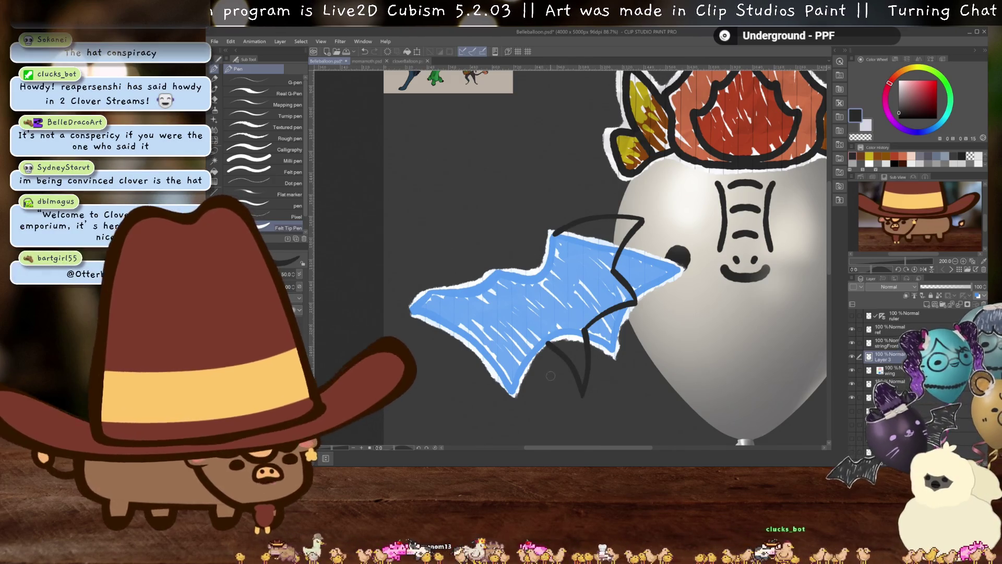
drag(547, 340, 521, 397)
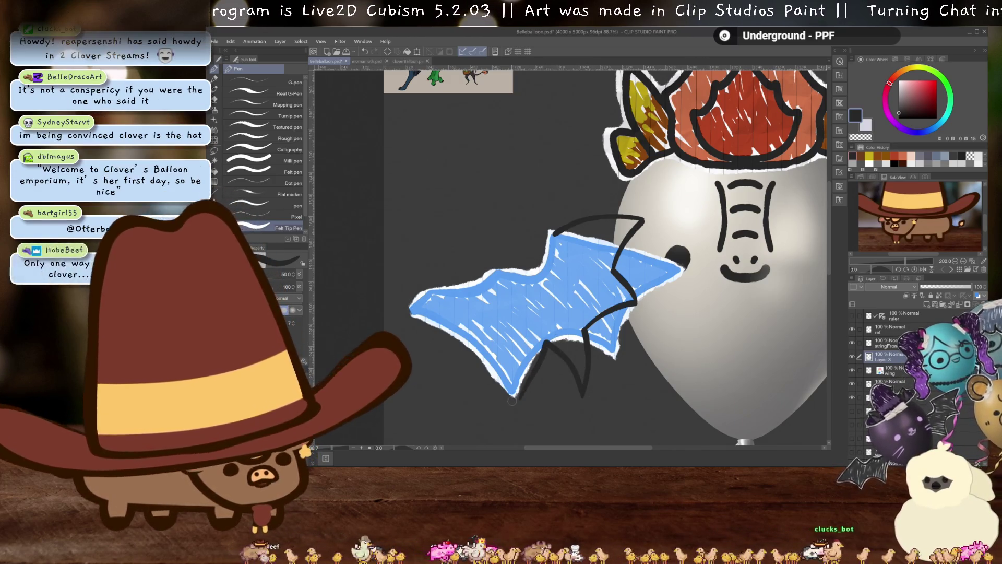
drag(441, 344, 520, 400)
key(ctrl+z)
key(ctrl+z)
drag(442, 344, 519, 397)
drag(409, 310, 444, 343)
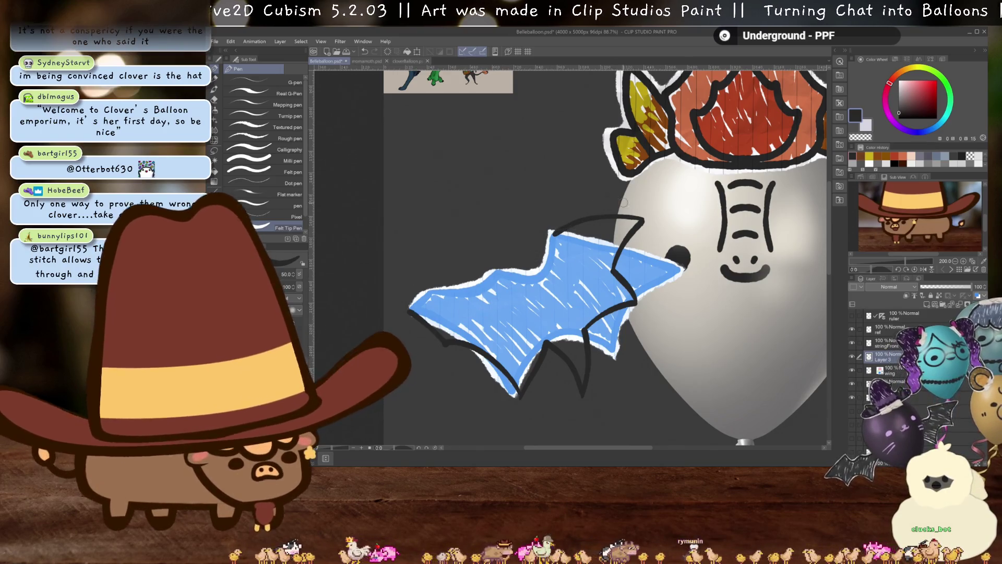
Outline the wing's upper-left edge from the left tip to the top curve
drag(556, 231, 527, 272)
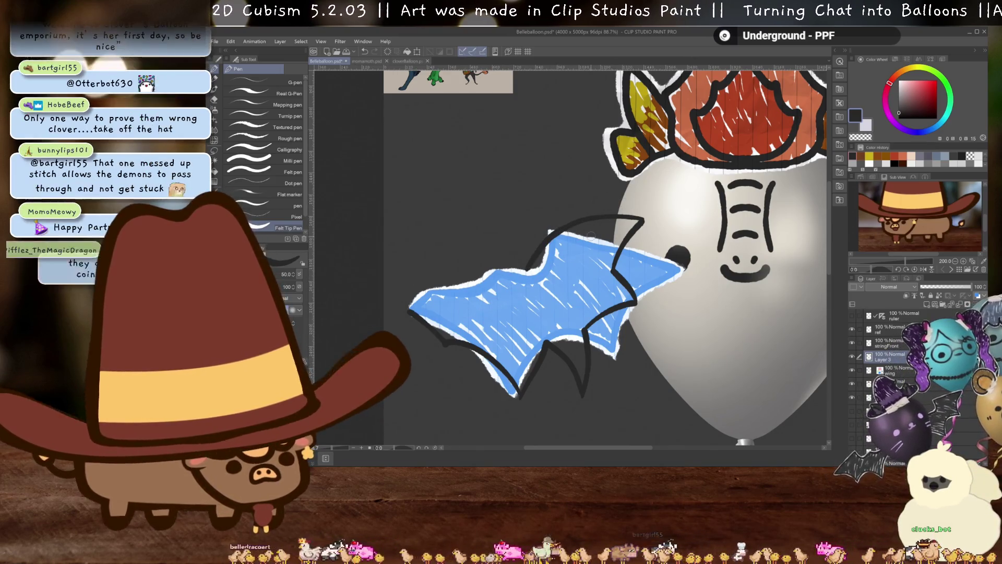
key(ctrl+z)
drag(557, 231, 525, 261)
key(ctrl+z)
mouse_move(555, 230)
mouse_down()
mouse_move(521, 263)
mouse_move(413, 314)
mouse_move(534, 254)
mouse_up()
key(ctrl+z)
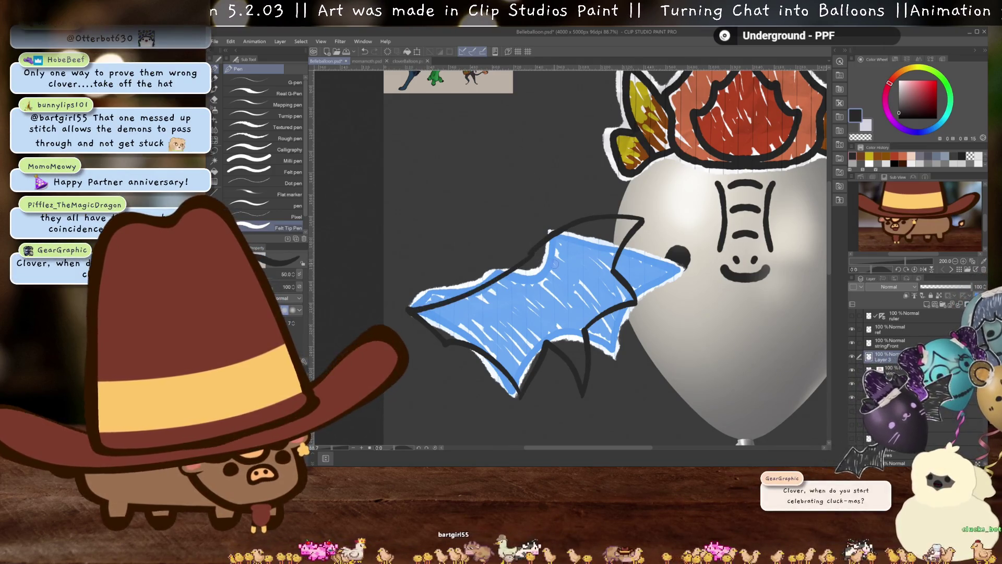
key(ctrl+z)
drag(412, 312, 537, 248)
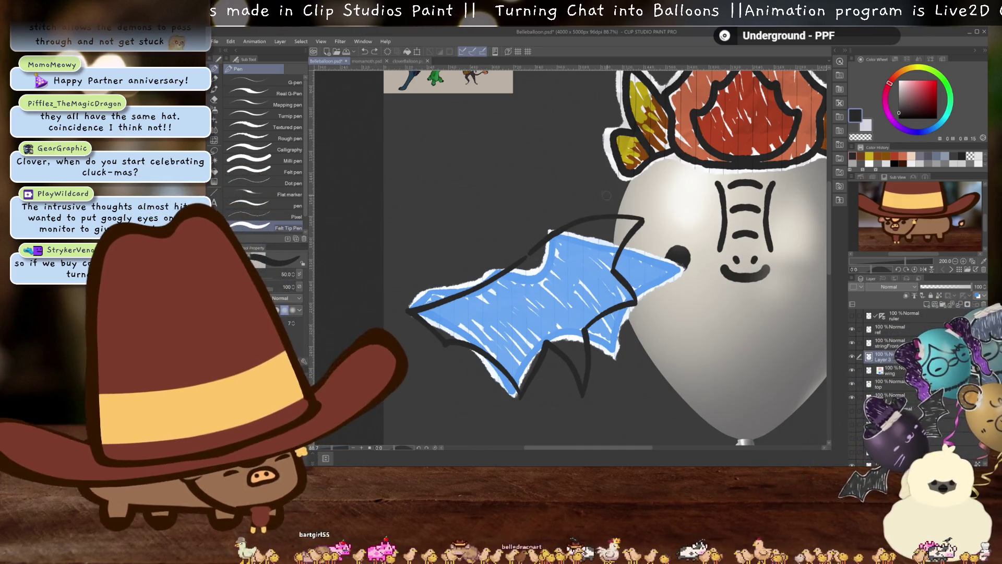
click(214, 140)
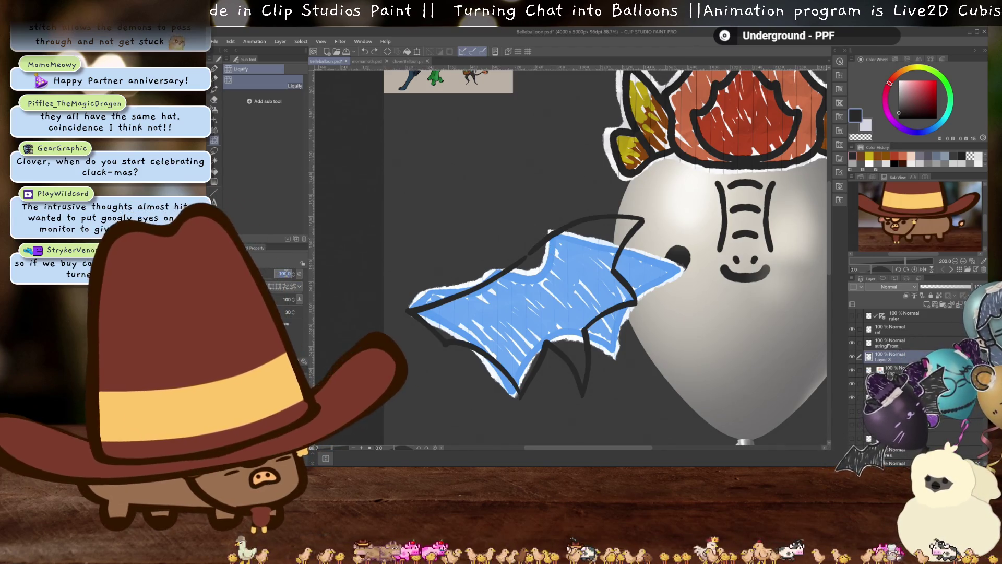
Push the top outline upward with a size-500 Liquify brush, reset size to 200, and add a curled stroke
drag(277, 273, 286, 276)
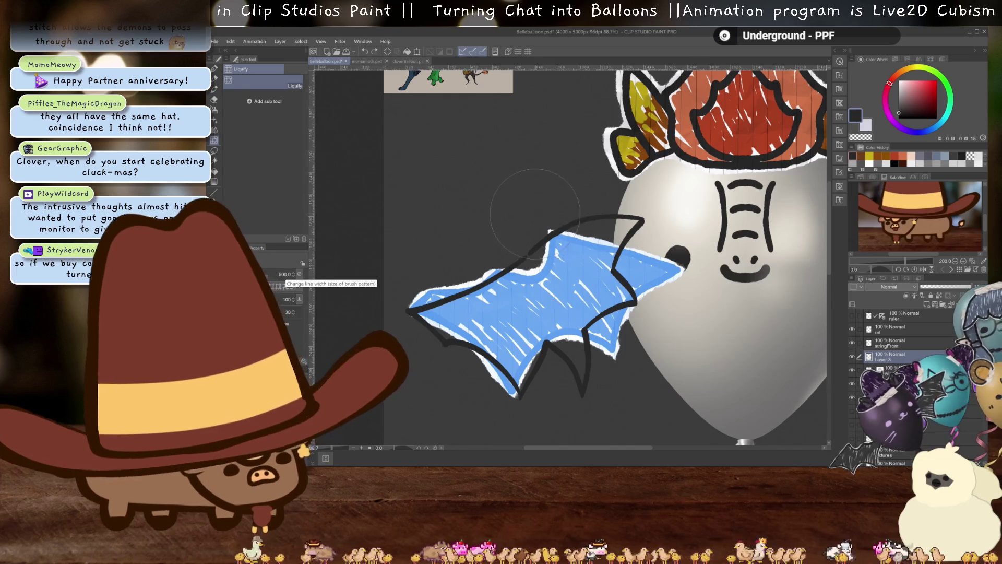
mouse_move(540, 219)
mouse_down()
mouse_move(548, 227)
mouse_move(587, 196)
mouse_up()
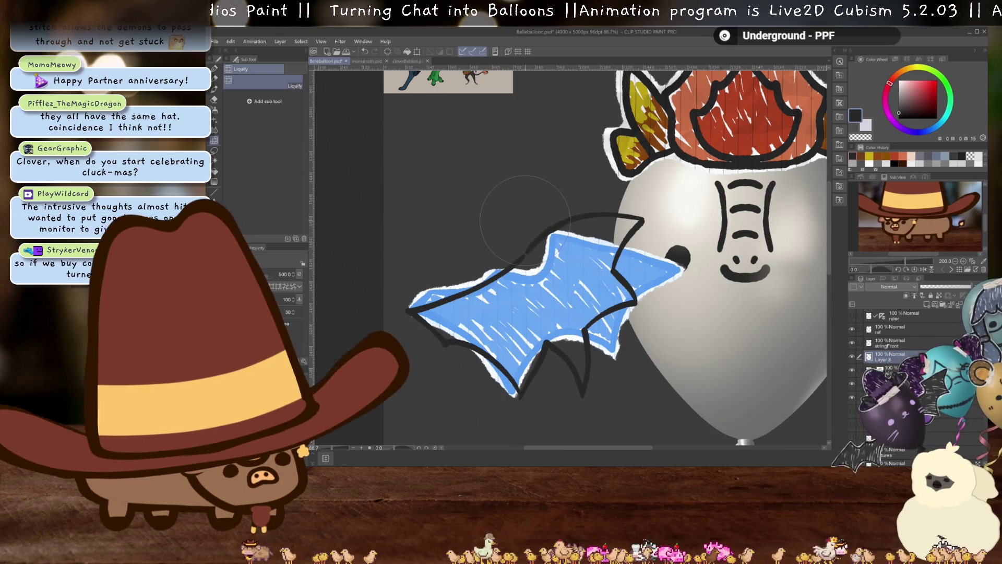
click(284, 273)
text(200)
key(Return)
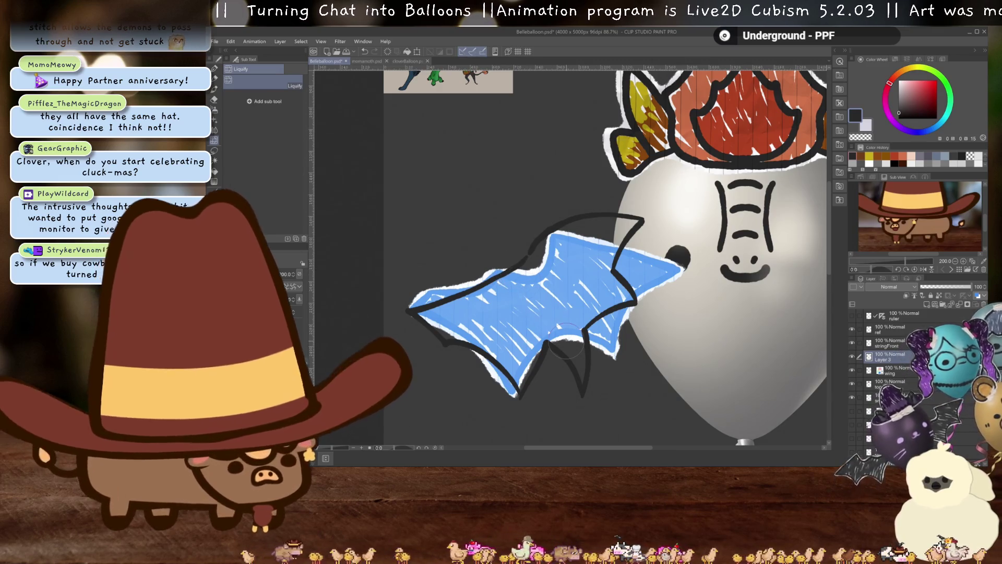
key(p)
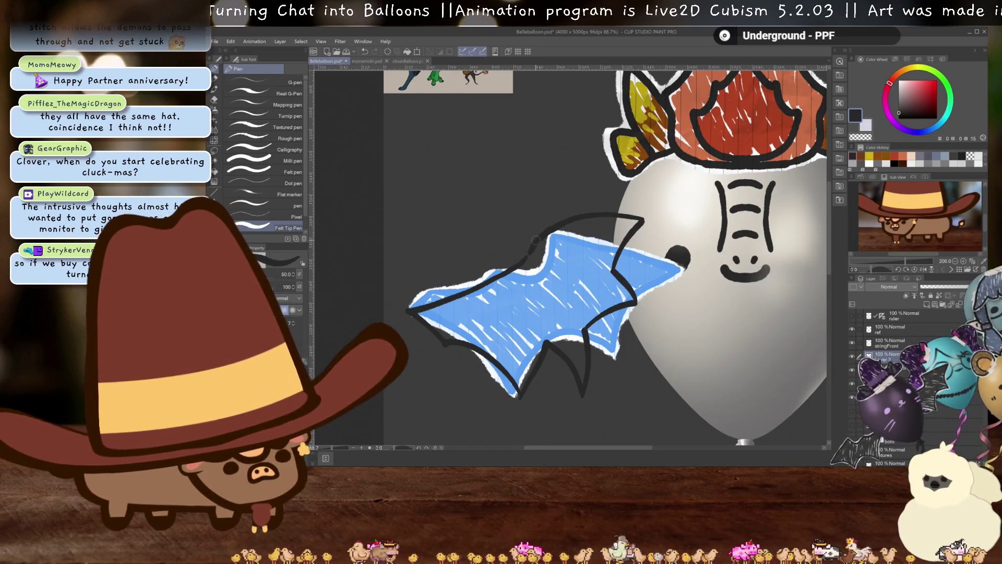
drag(535, 240, 498, 254)
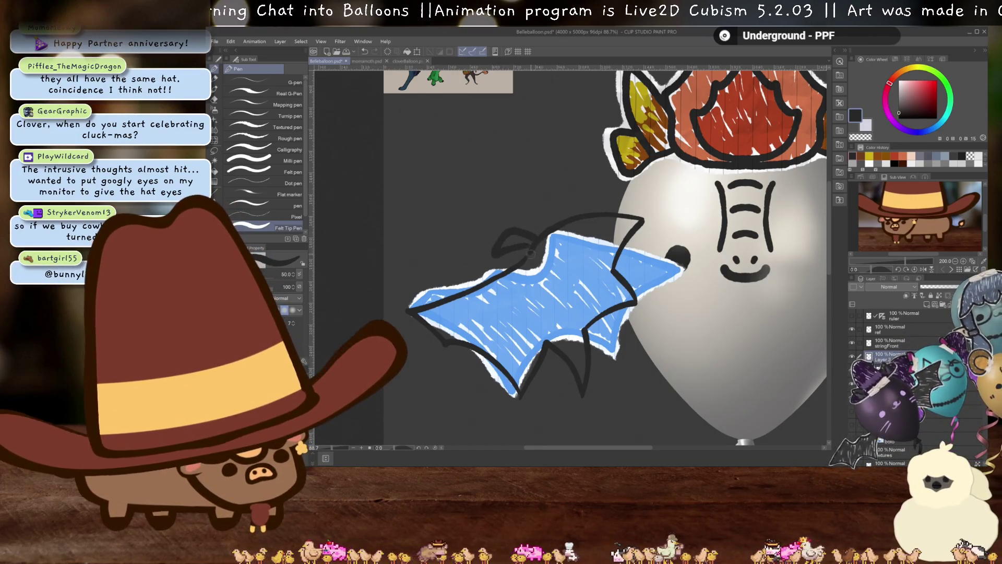
Redraw the curled stroke and draw finger-bone lines across and down through the wing
key(ctrl+z)
drag(534, 242, 501, 254)
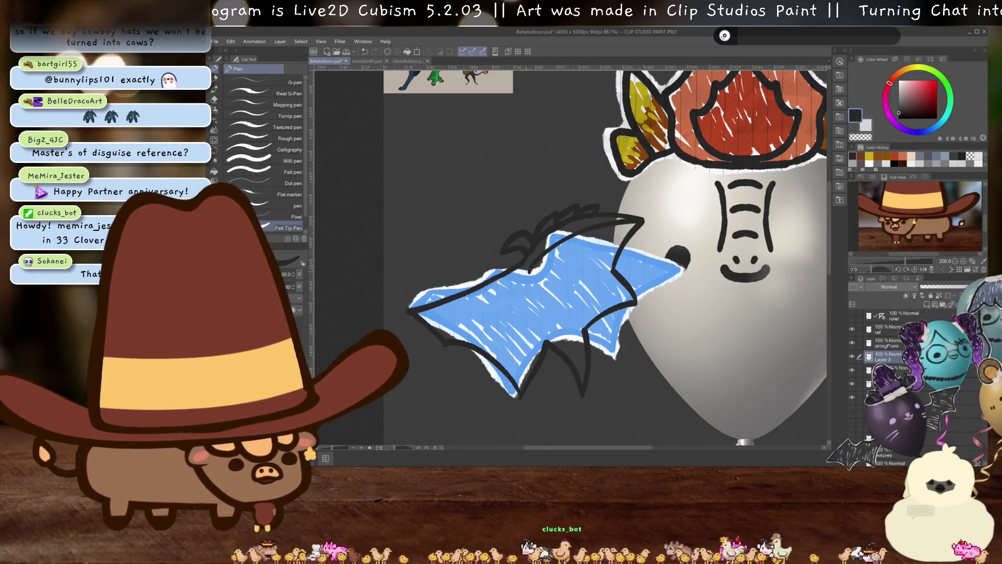
drag(450, 308, 525, 271)
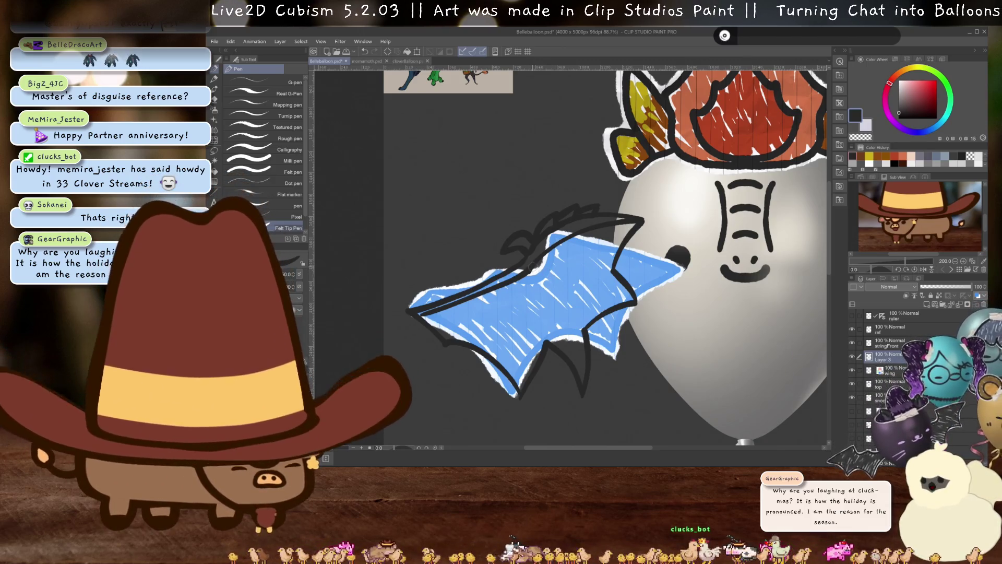
drag(535, 263, 606, 286)
drag(525, 269, 601, 287)
key(ctrl+z)
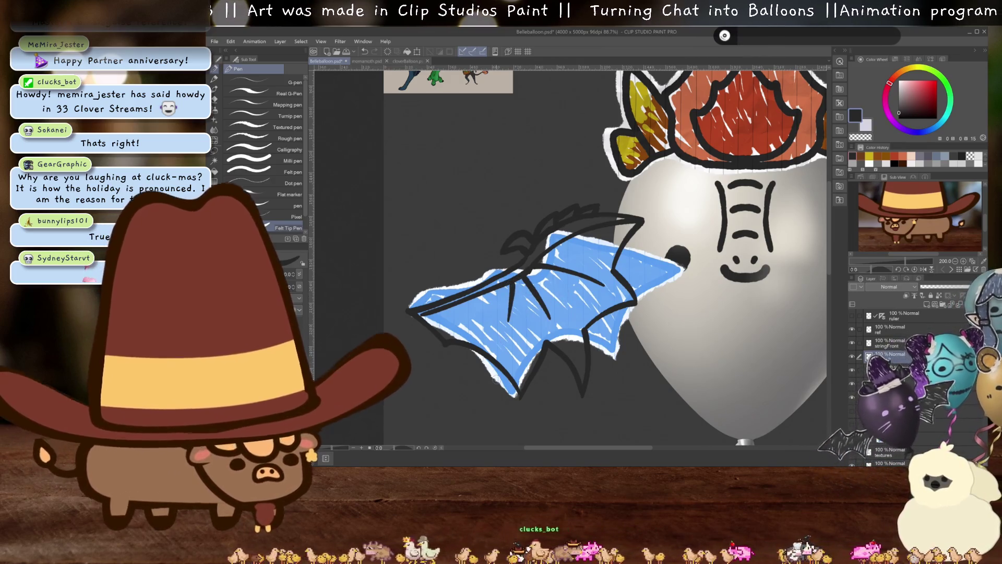
key(ctrl+z)
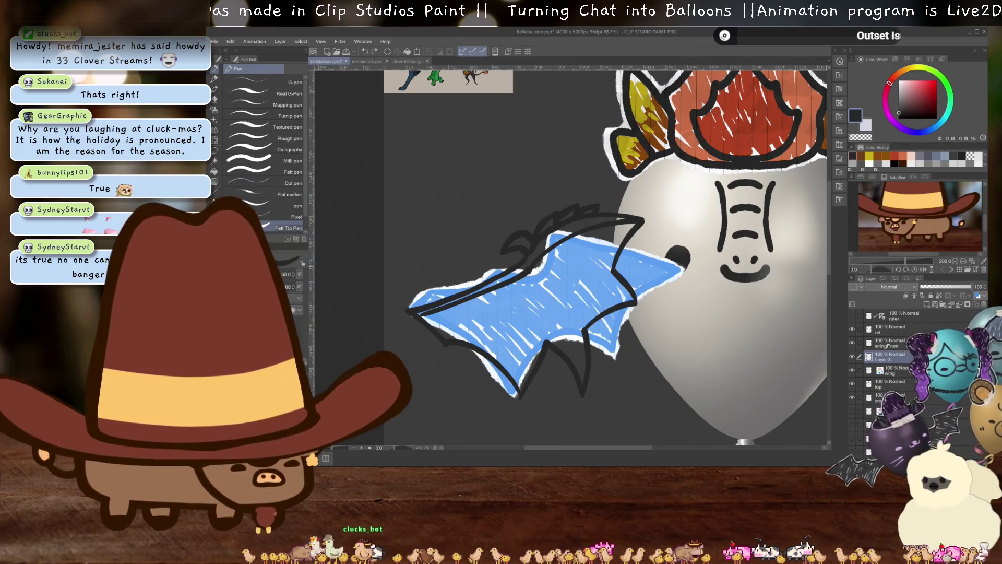
drag(537, 264, 517, 355)
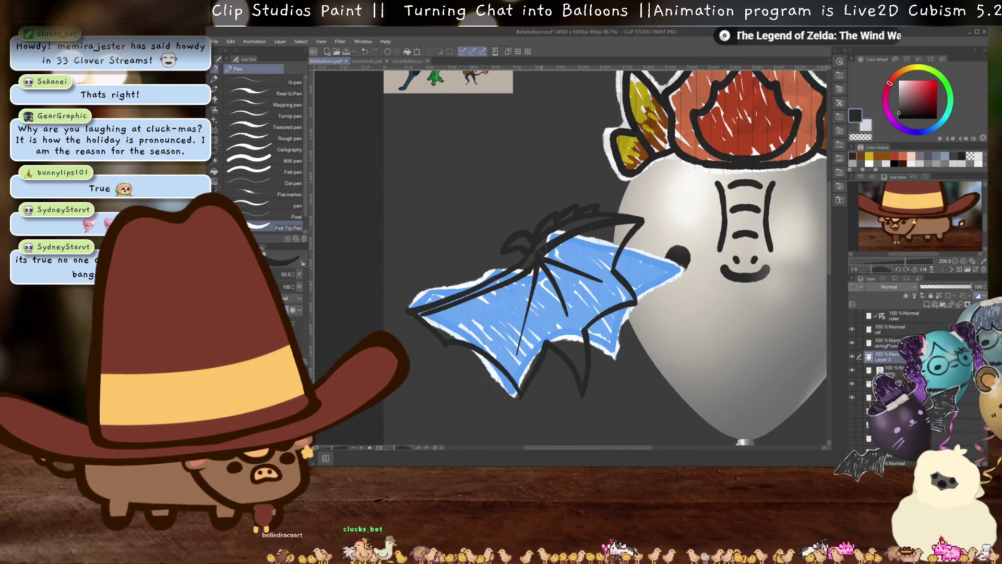
Hide the layer holding the wing's blue fill and white border
key(e)
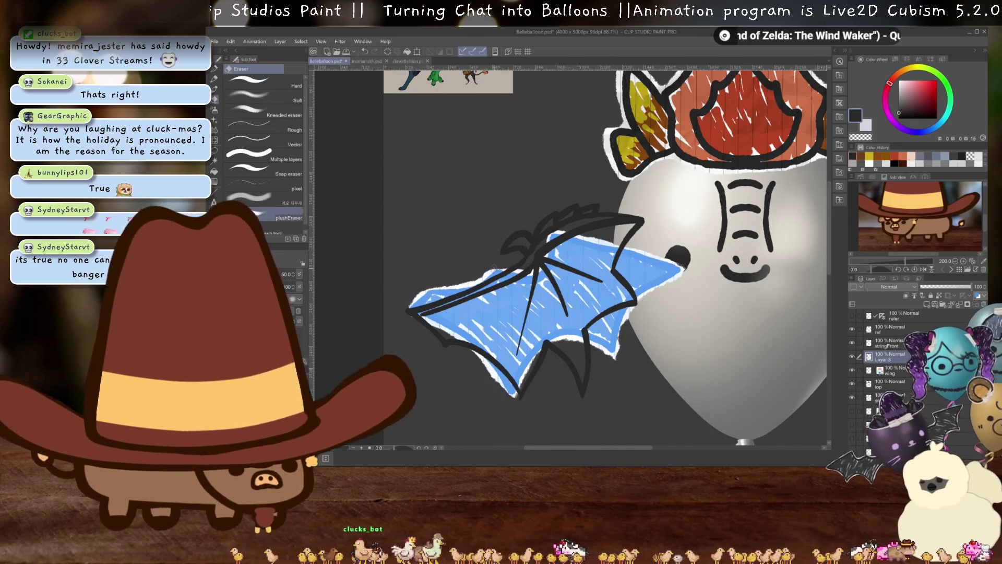
key(p)
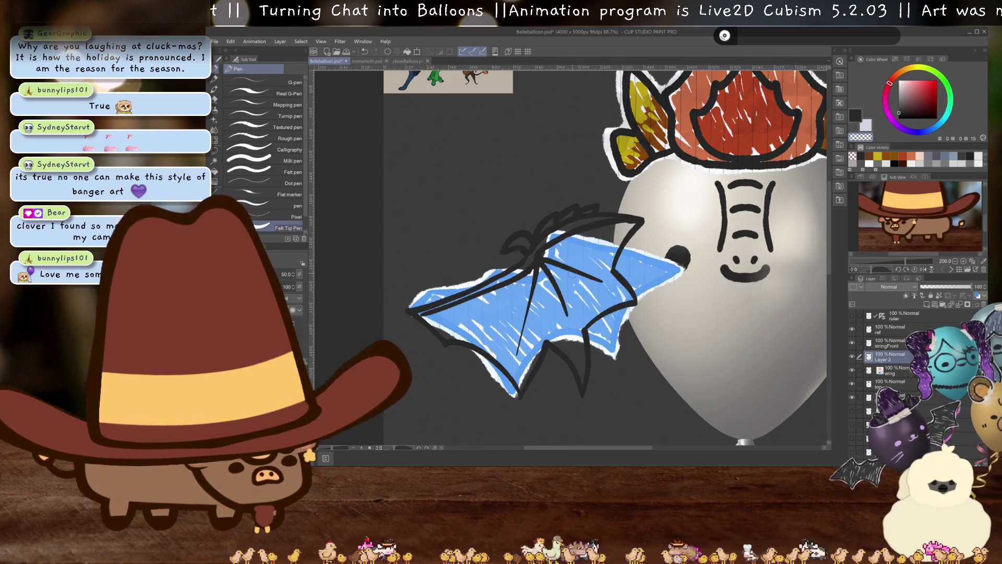
click(852, 384)
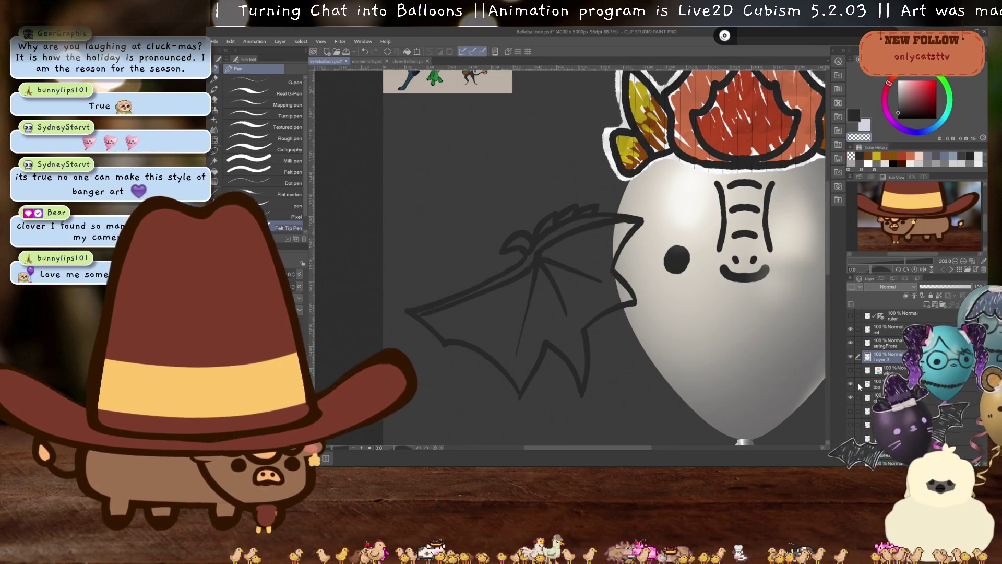
Liquify the wing lines slightly left and down, then frame the whole balloon
key(j)
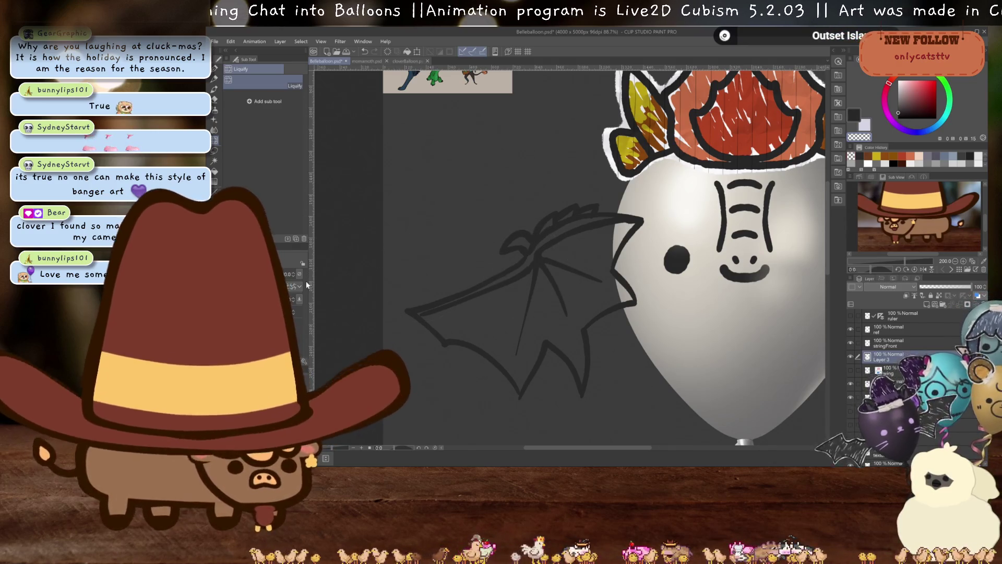
key(ctrl+t)
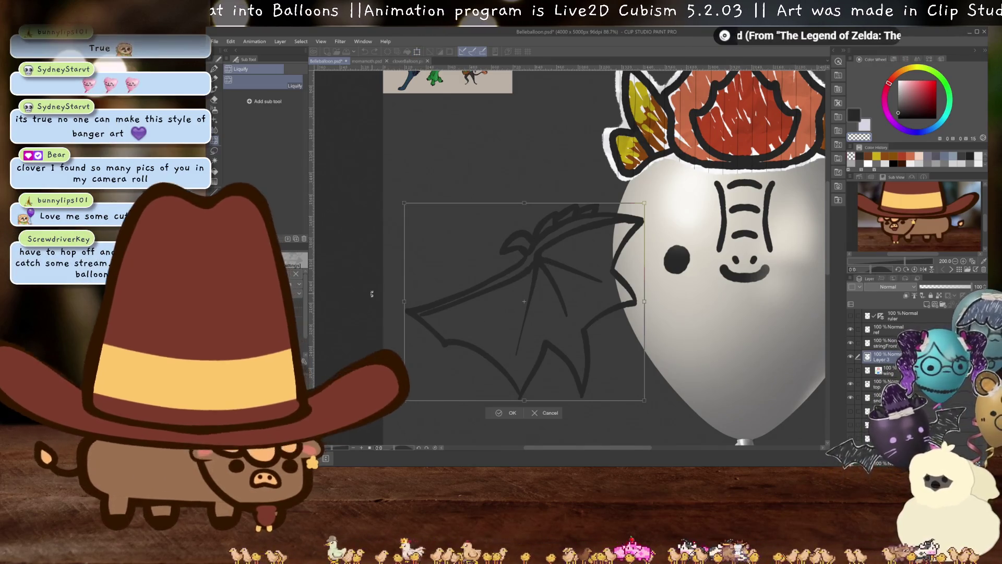
key(Return)
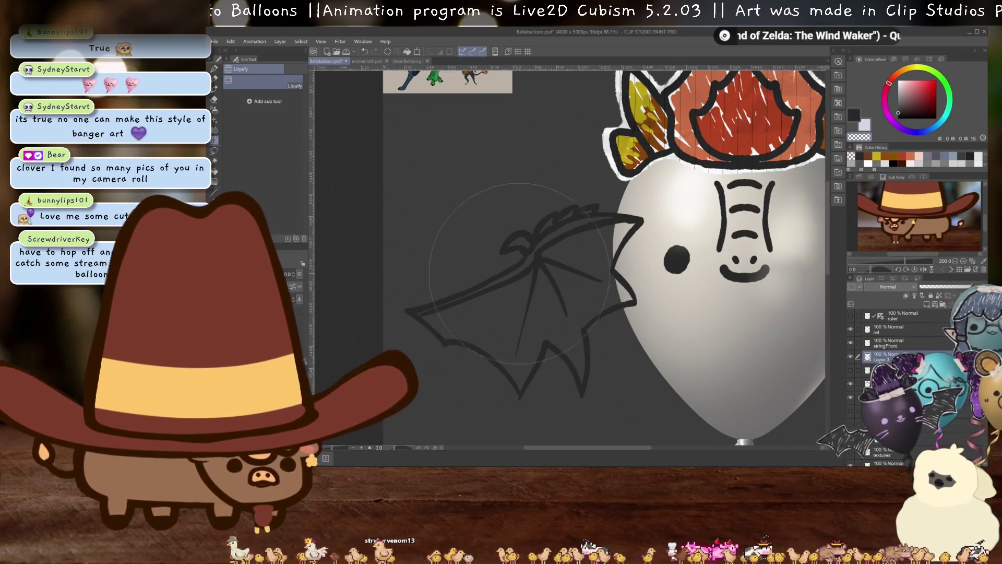
drag(523, 256, 521, 257)
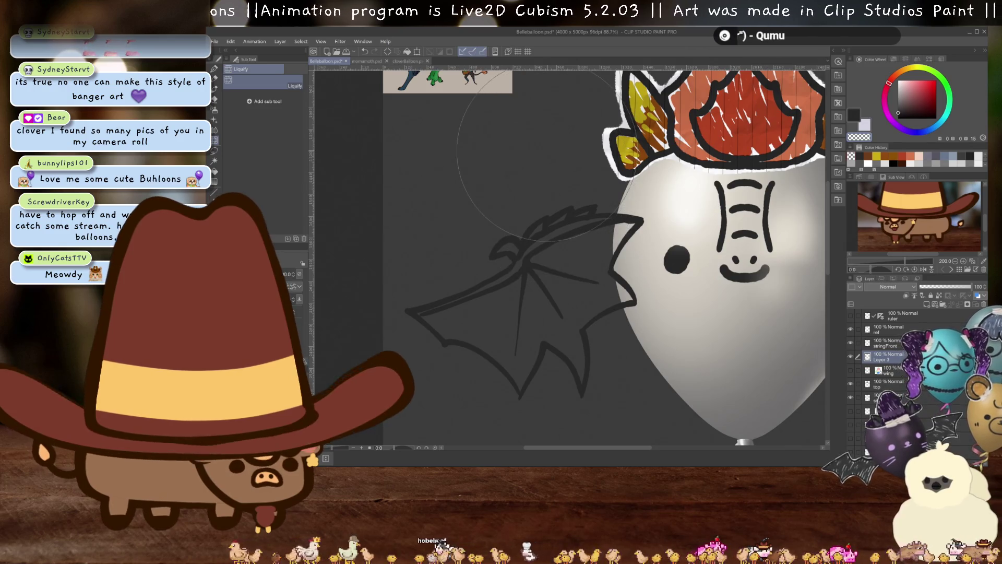
scroll(547, 196, down, 2)
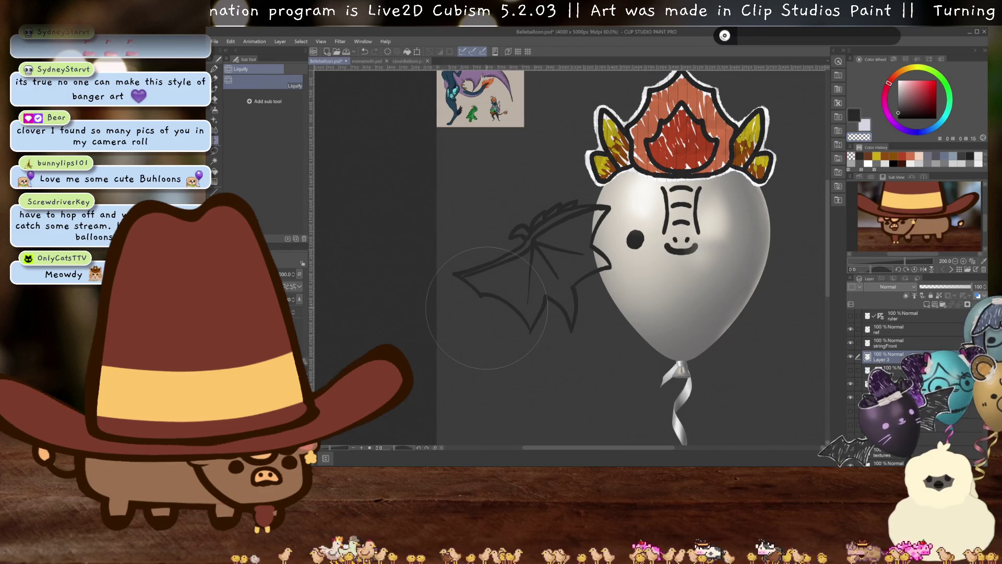
scroll(486, 308, down, 1)
drag(508, 289, 532, 323)
scroll(533, 324, up, 3)
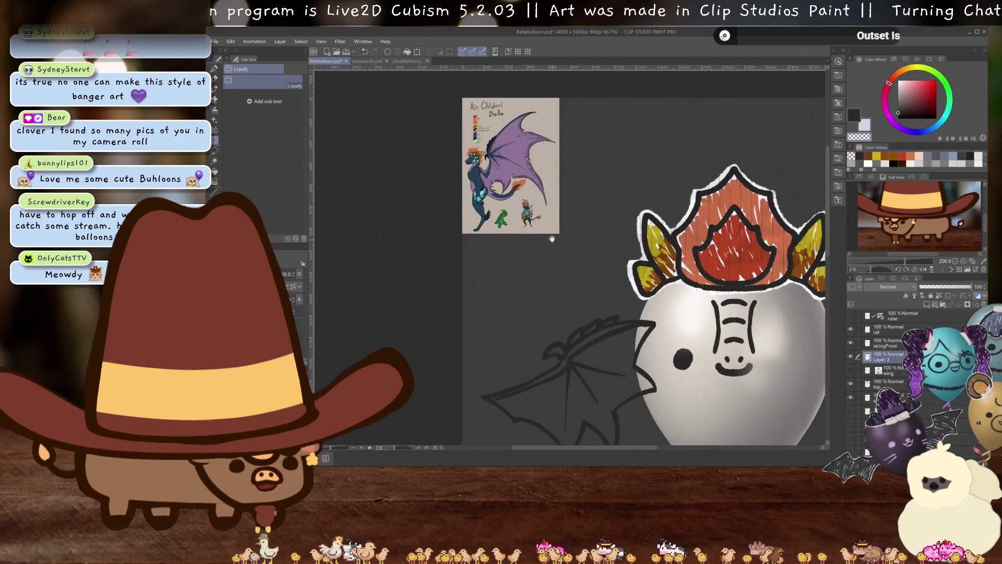
drag(552, 239, 548, 228)
drag(588, 324, 591, 310)
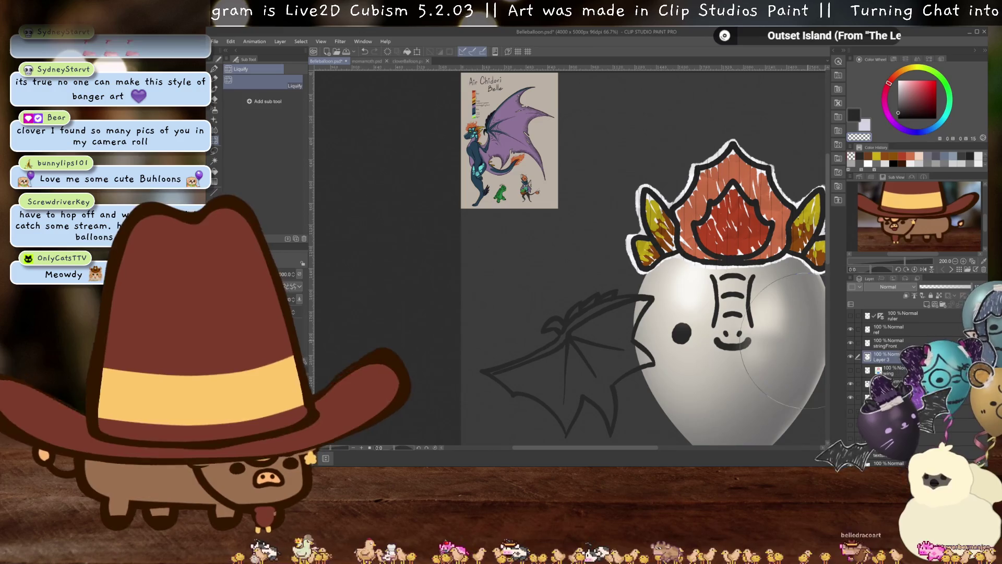
Transform the wing to reposition it beside the balloon's left side
key(ctrl+t)
mouse_move(615, 382)
mouse_down()
mouse_move(678, 165)
mouse_move(646, 361)
mouse_up()
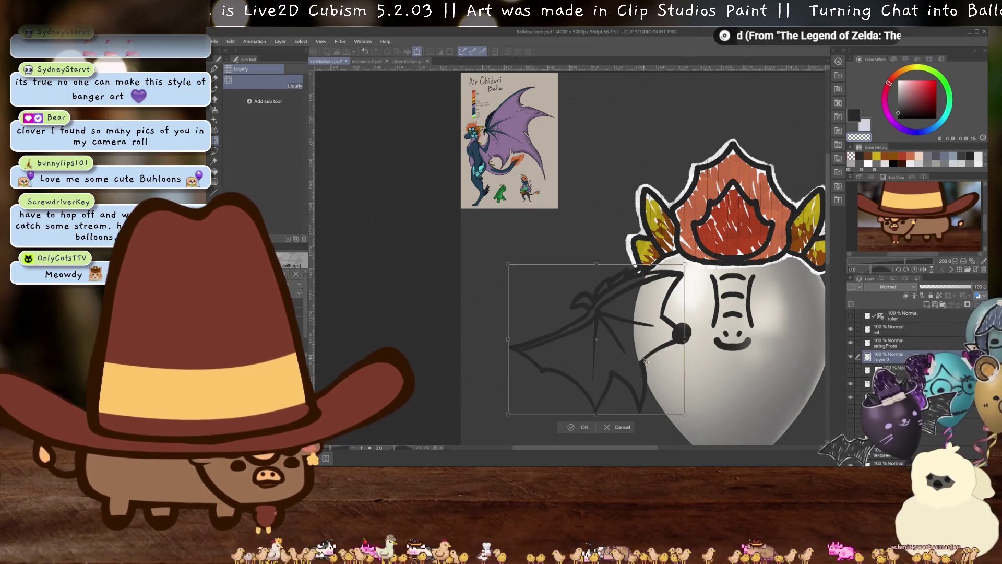
key(Return)
scroll(641, 276, down, 2)
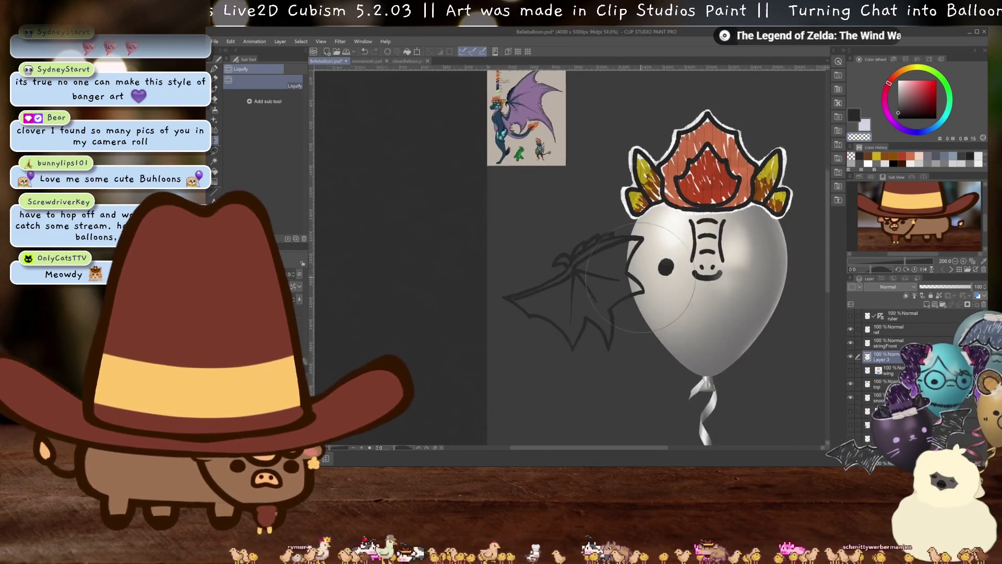
scroll(641, 276, up, 2)
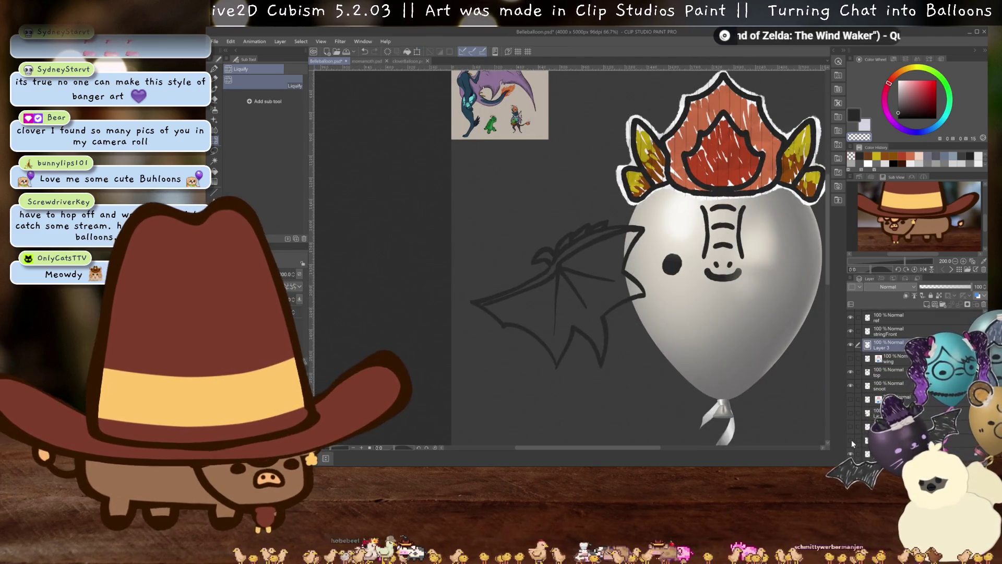
Show the crumpled paper and tape images layer and nudge the wing's edges right
click(850, 440)
scroll(622, 298, down, 2)
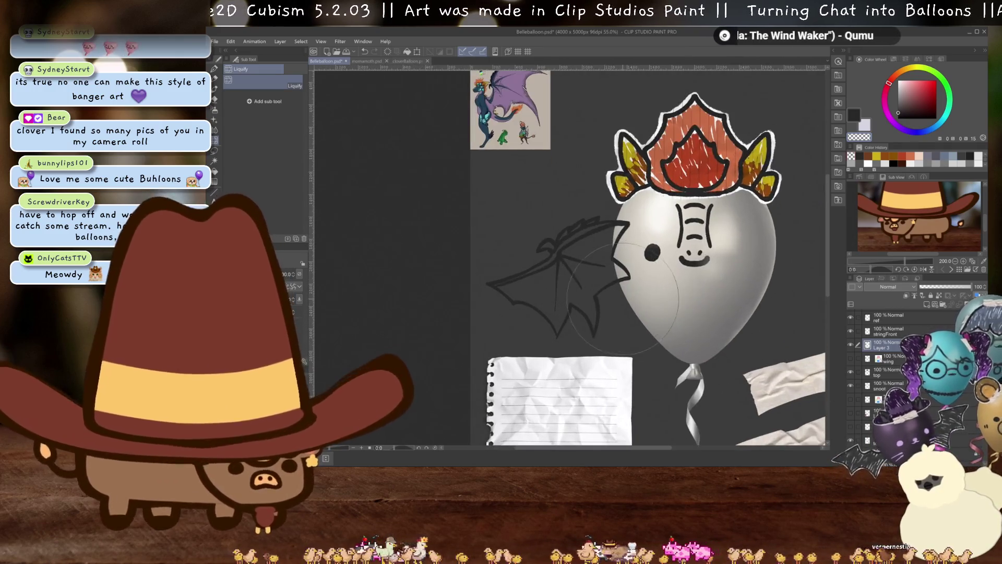
drag(622, 298, 642, 250)
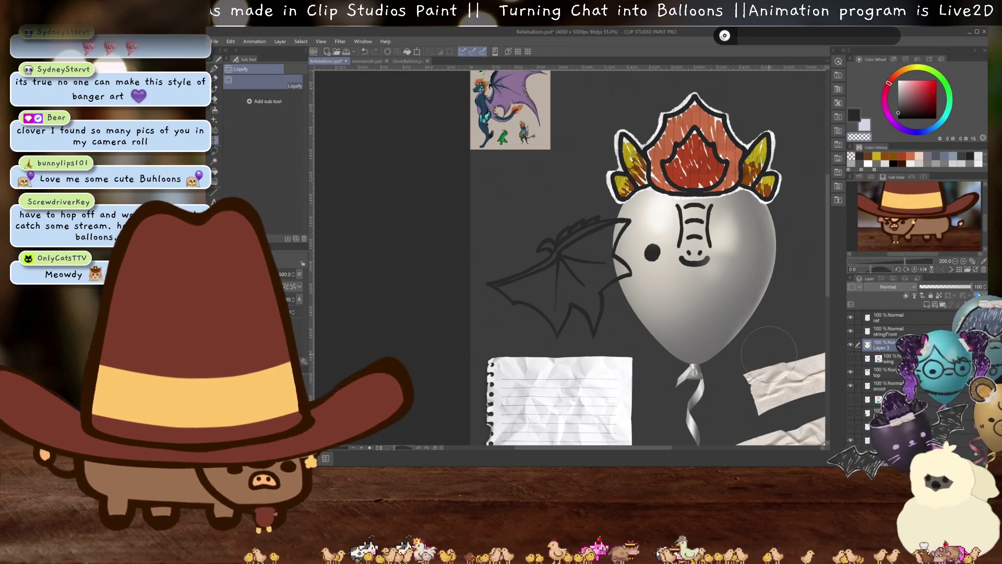
Flip the wing line art horizontally and rotate it about 90° onto the crumpled paper
key(ctrl+t)
drag(592, 298, 600, 393)
scroll(600, 394, down, 3)
mouse_move(600, 240)
mouse_down()
mouse_move(600, 321)
mouse_move(658, 184)
mouse_up()
drag(610, 288, 599, 287)
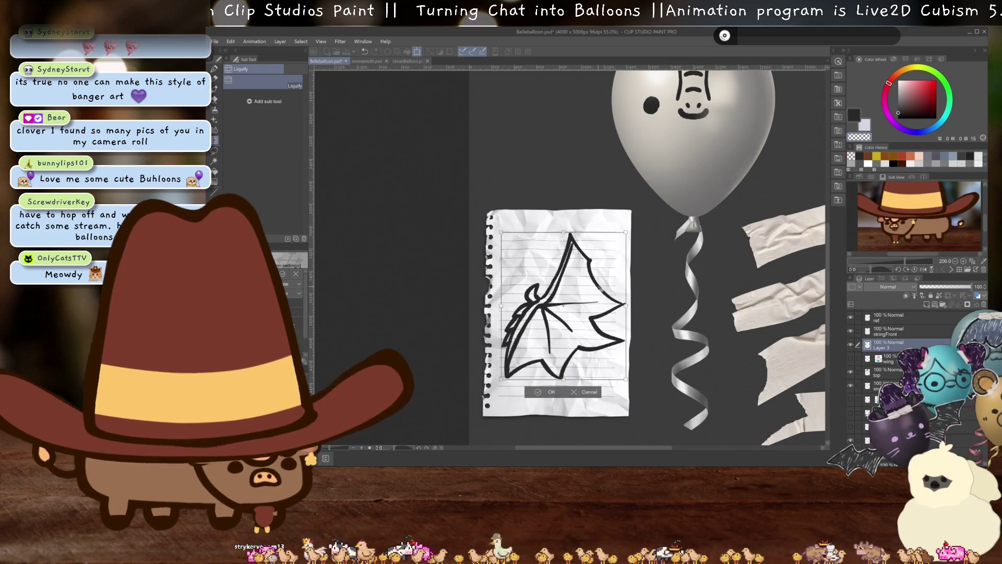
drag(647, 241, 661, 395)
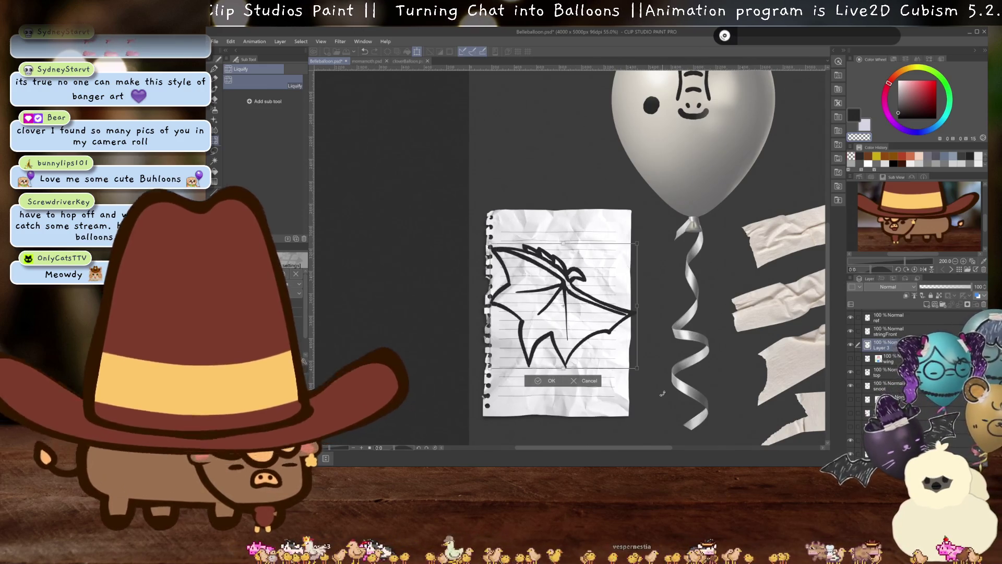
key(Return)
Add a new raster layer above the wing layer
click(892, 358)
click(914, 306)
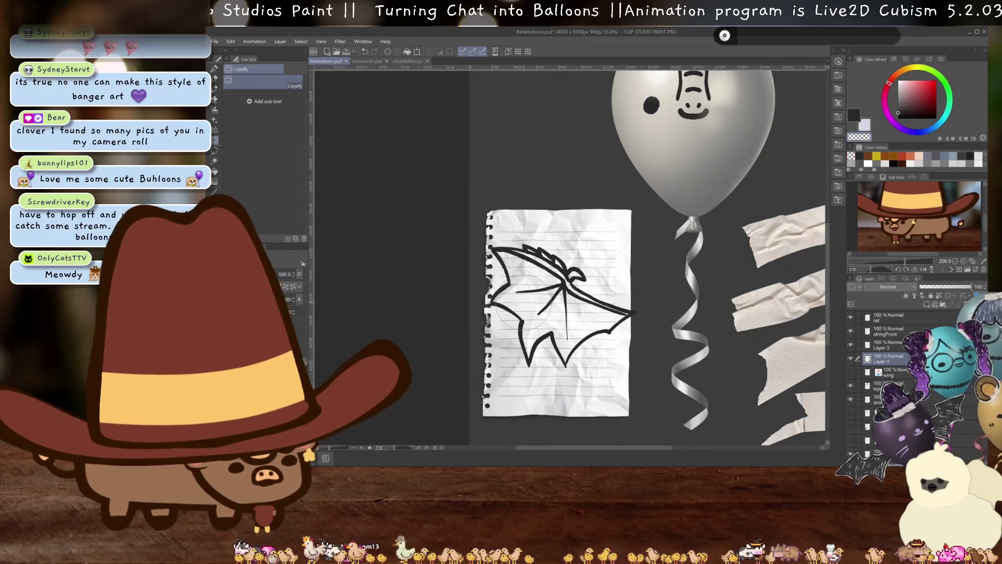
scroll(528, 313, up, 3)
scroll(608, 172, down, 3)
Eyedrop the purple wing-front swatch from the reference colour key and return to the wing with the pen
drag(608, 172, 595, 263)
scroll(595, 263, up, 5)
scroll(595, 263, up, 3)
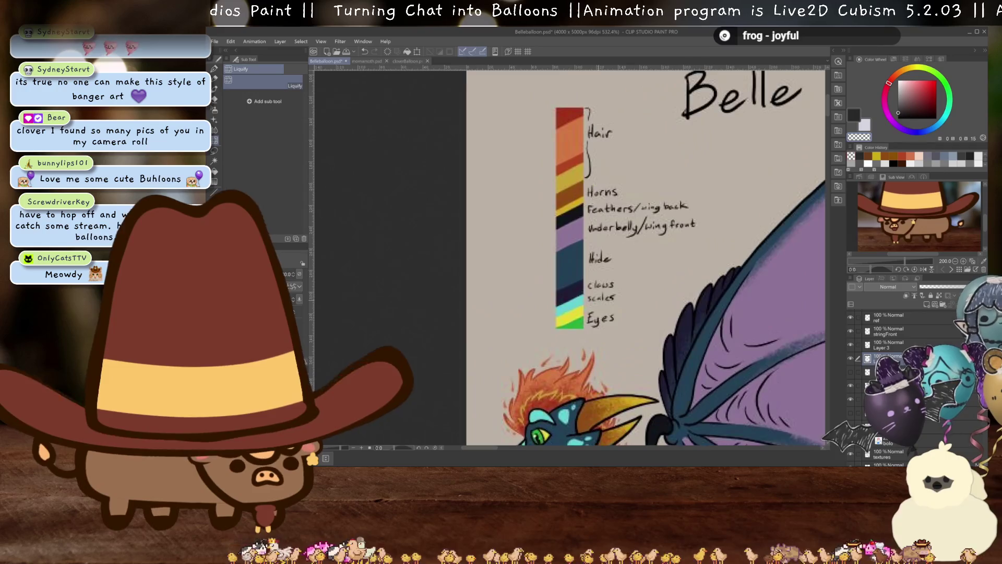
key(i)
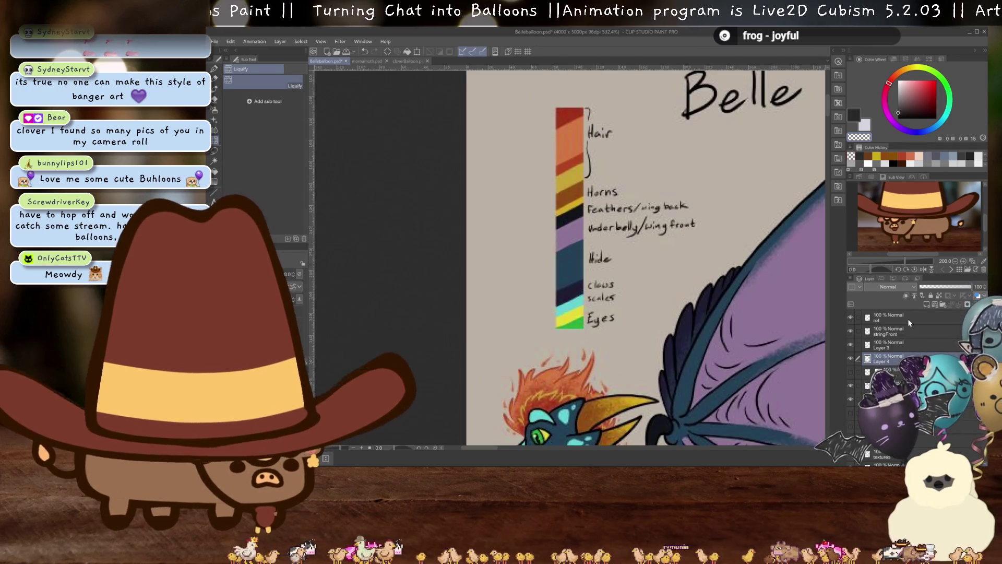
click(572, 229)
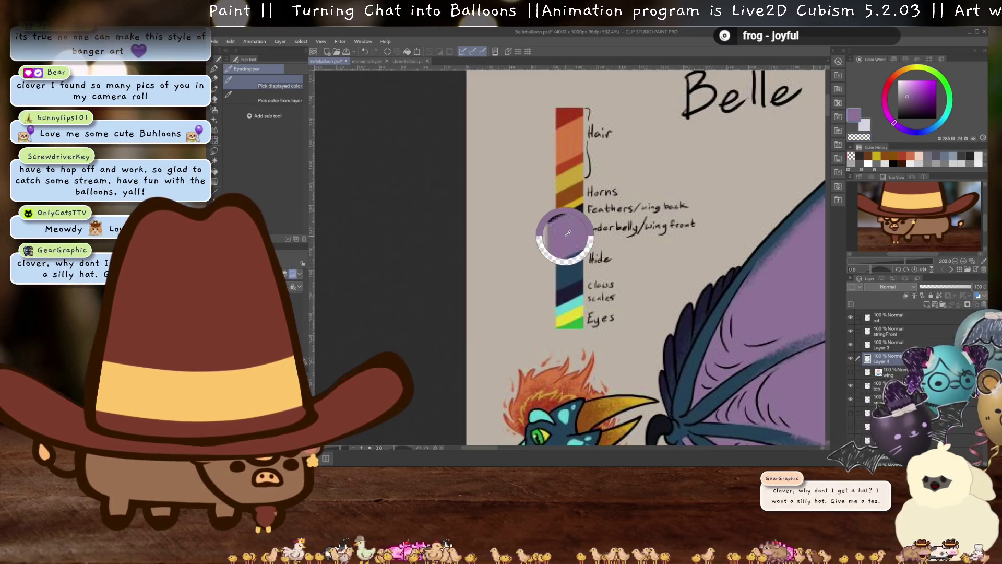
scroll(572, 229, down, 7)
scroll(577, 157, down, 2)
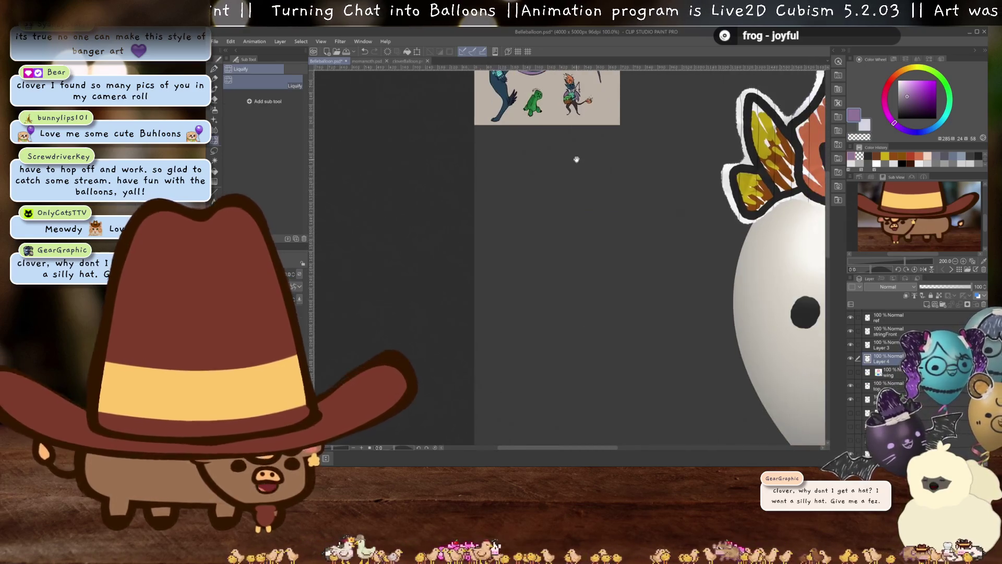
scroll(628, 331, down, 2)
scroll(628, 331, up, 1)
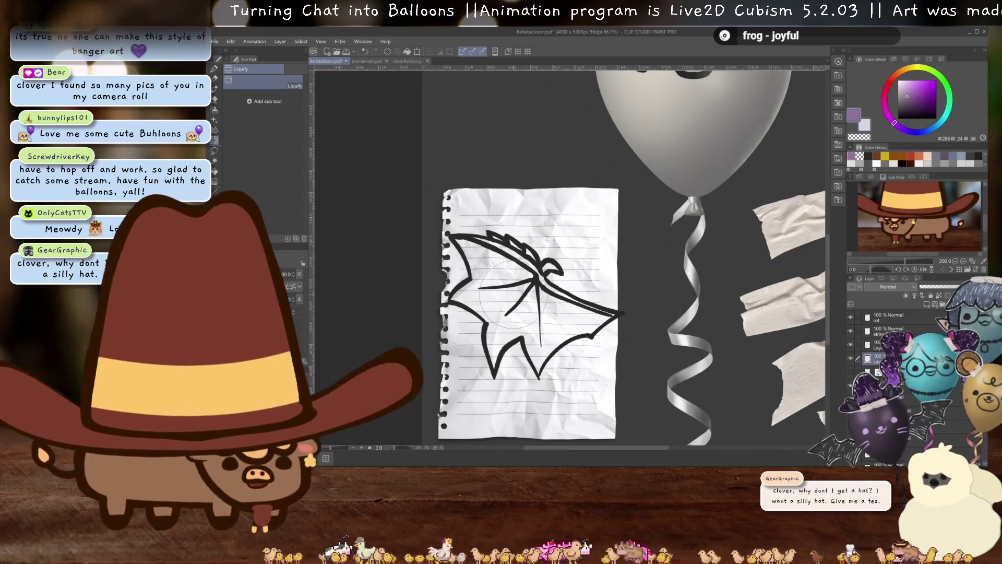
scroll(514, 299, up, 2)
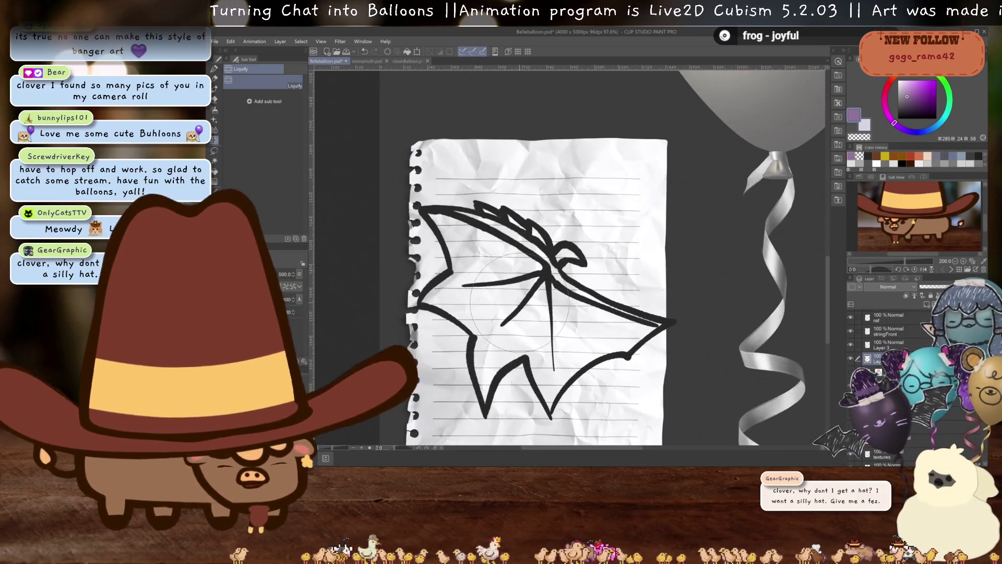
scroll(519, 301, up, 1)
drag(522, 294, 535, 265)
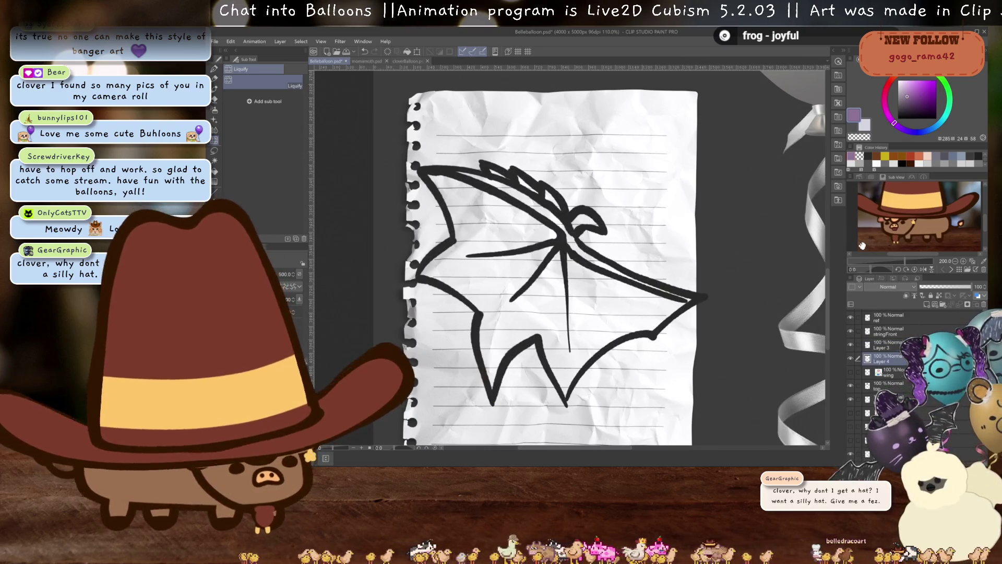
key(p)
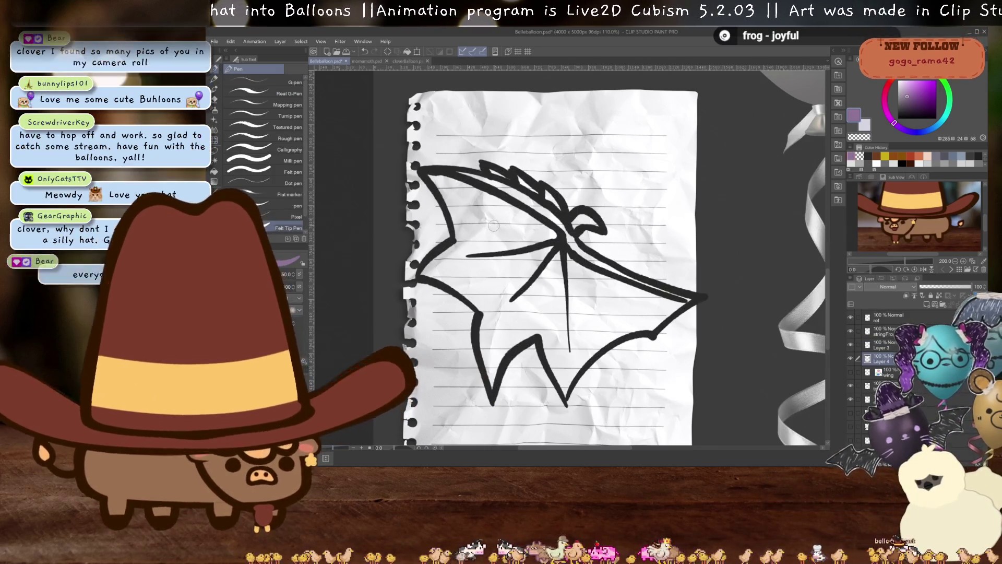
Hatch purple into the wing's top-left, lower section and gap below the middle bone
mouse_move(432, 177)
mouse_down()
mouse_move(509, 246)
mouse_move(548, 235)
mouse_move(485, 271)
mouse_move(433, 266)
mouse_move(485, 287)
mouse_move(522, 261)
mouse_up()
mouse_move(499, 308)
mouse_down()
mouse_move(493, 375)
mouse_move(553, 282)
mouse_move(585, 344)
mouse_move(663, 308)
mouse_up()
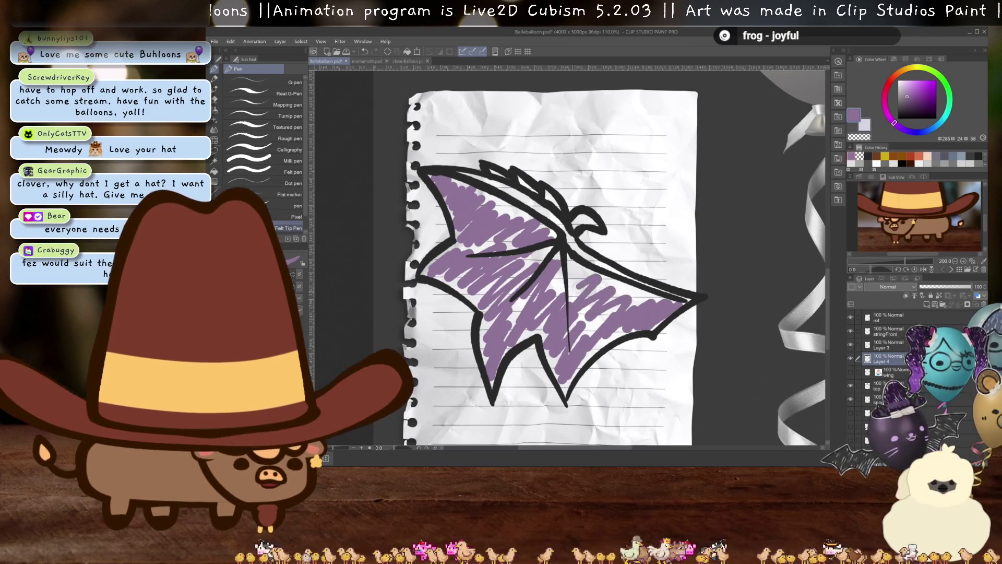
drag(548, 252, 514, 291)
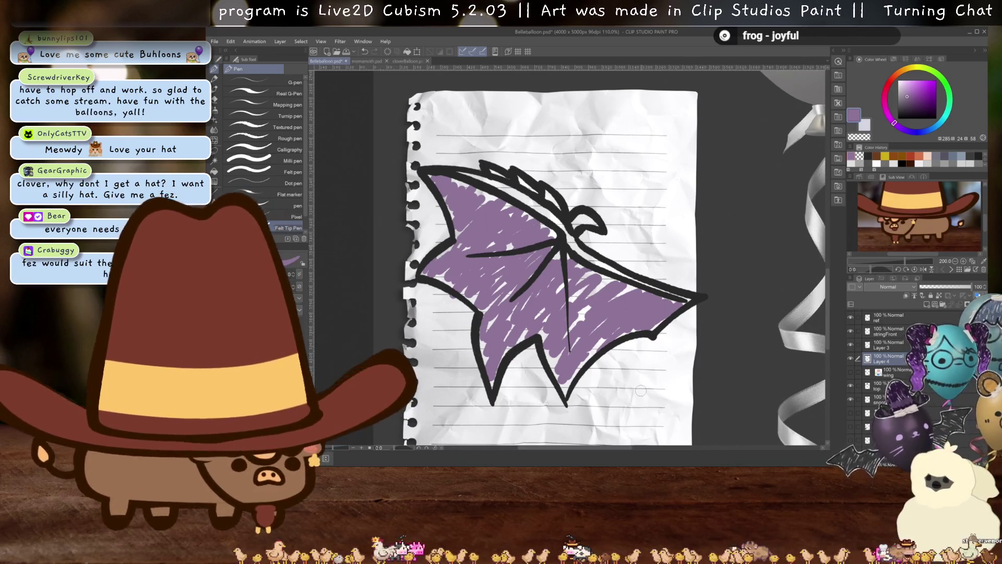
scroll(646, 257, up, 10)
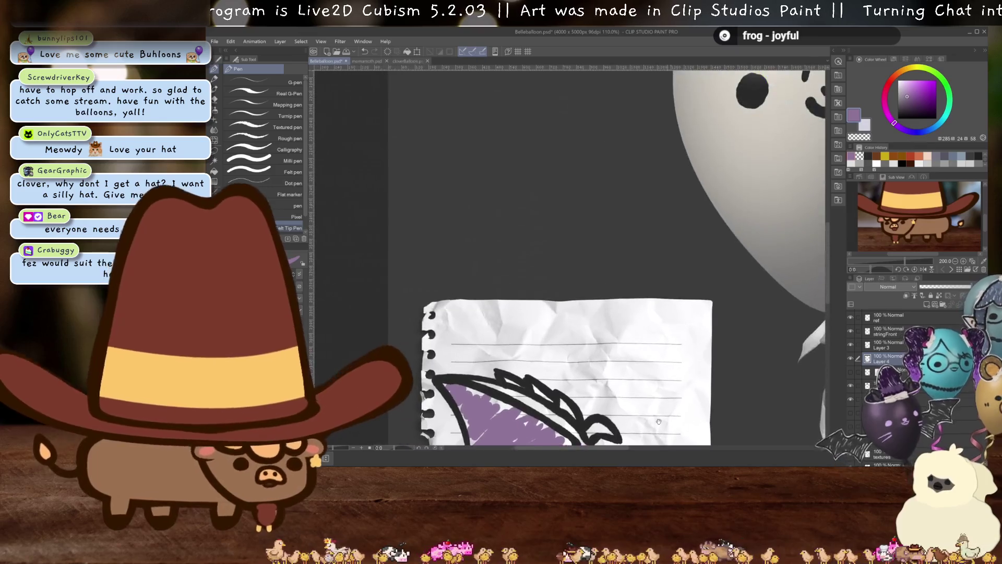
drag(626, 386, 632, 392)
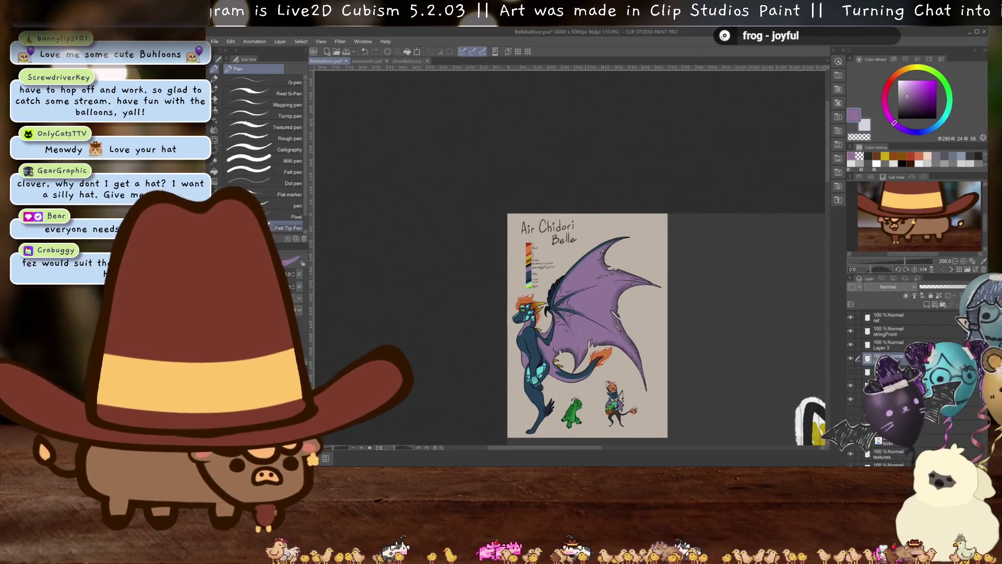
Sample dark blue from the dragon's body and trace the wing's middle and vertical bones
alt+click(527, 274)
drag(693, 391, 609, 297)
scroll(609, 297, down, 10)
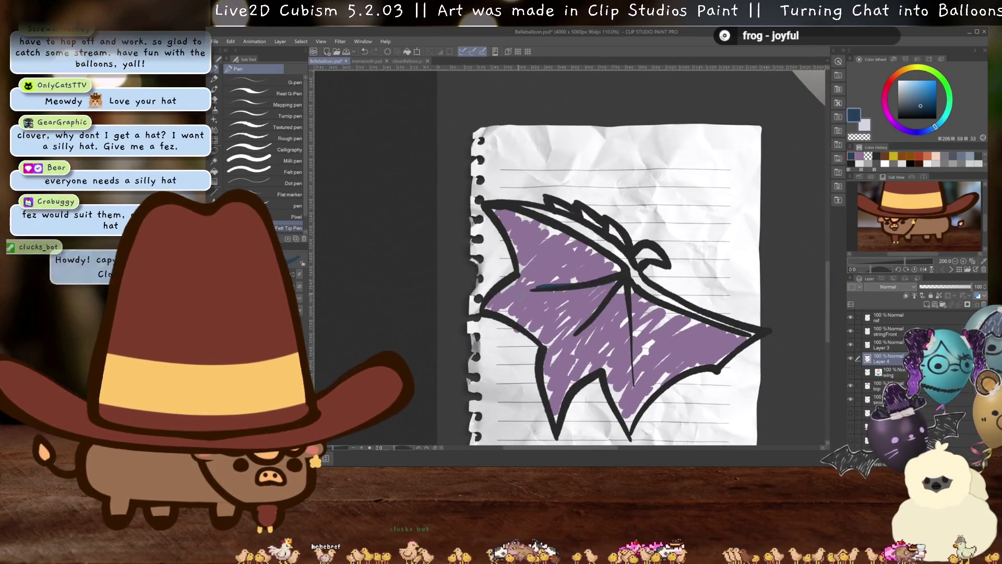
drag(531, 289, 618, 278)
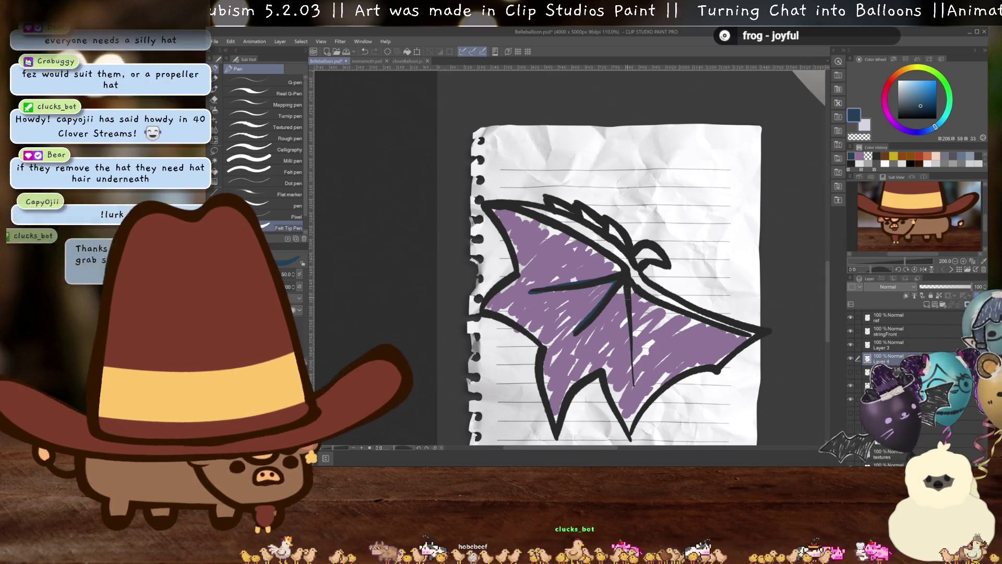
key(ctrl+z)
drag(630, 286, 629, 354)
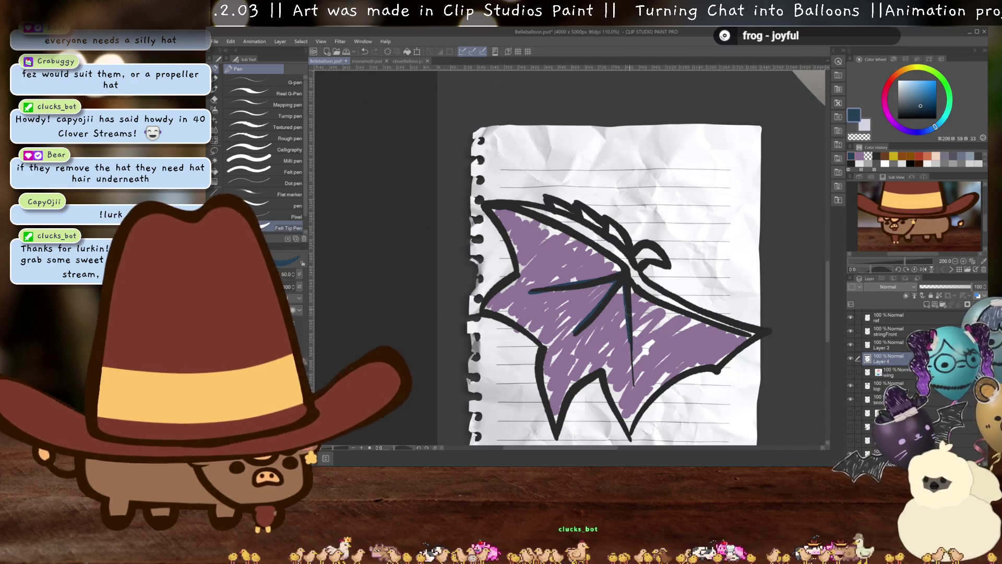
Trace the wing's top edge in dark blue and darken the line near the tip
drag(690, 286, 648, 327)
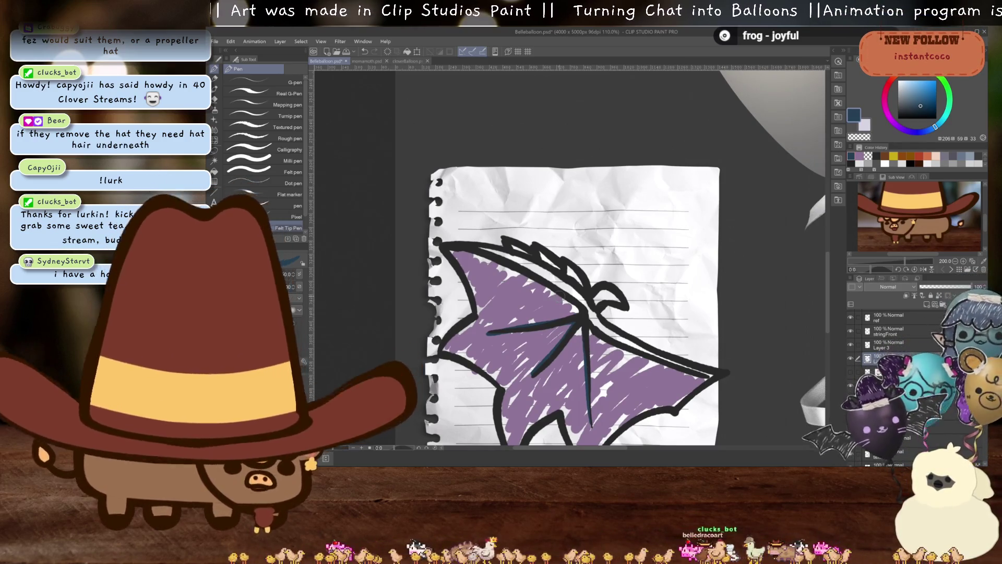
mouse_move(546, 271)
mouse_down()
mouse_move(605, 330)
mouse_move(647, 352)
mouse_up()
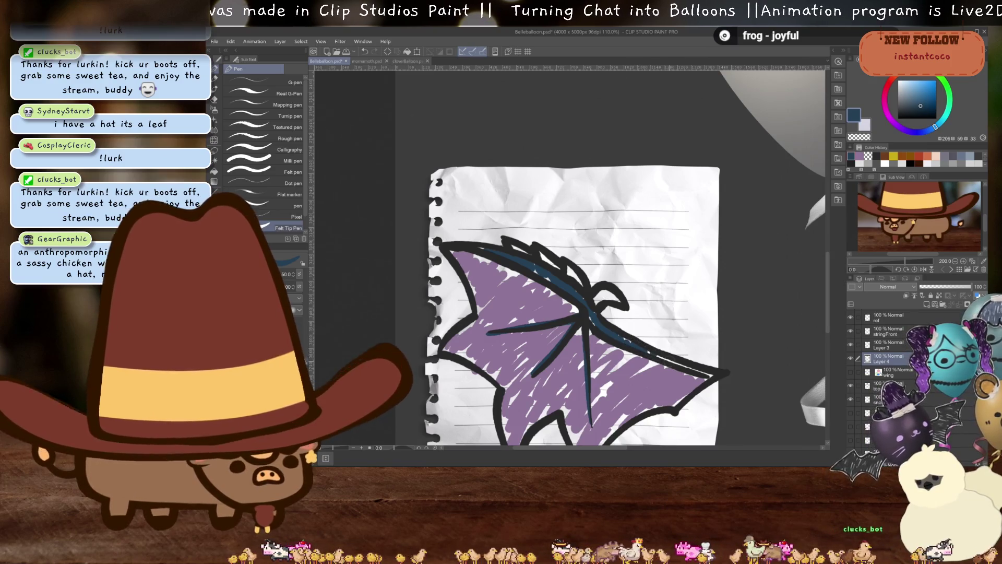
drag(704, 371, 714, 379)
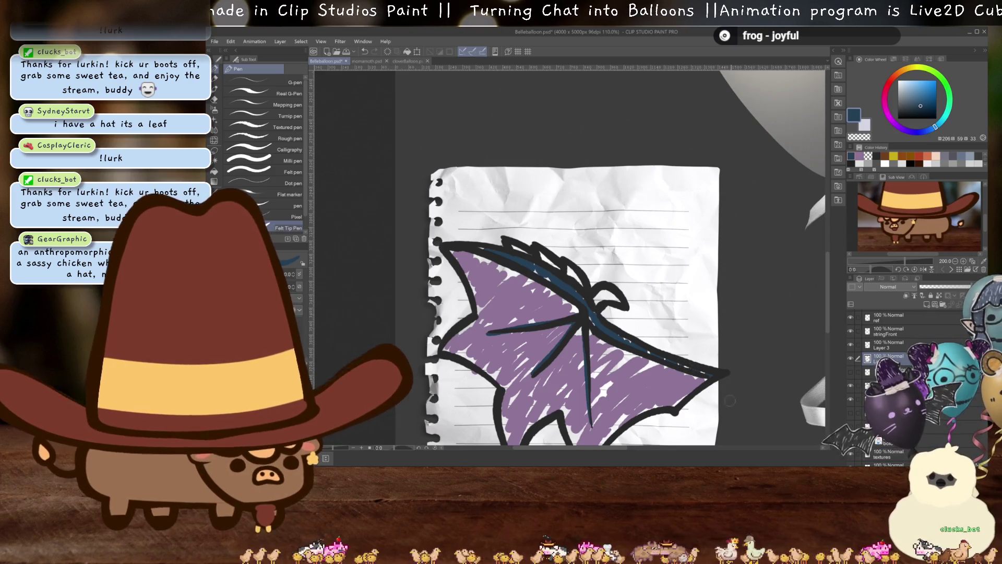
scroll(670, 304, up, 10)
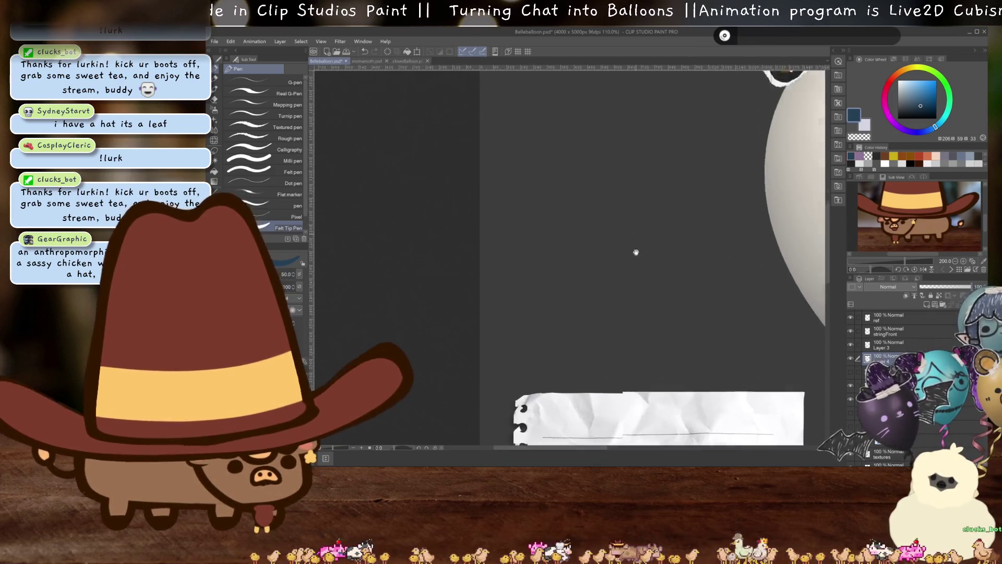
scroll(607, 357, up, 1)
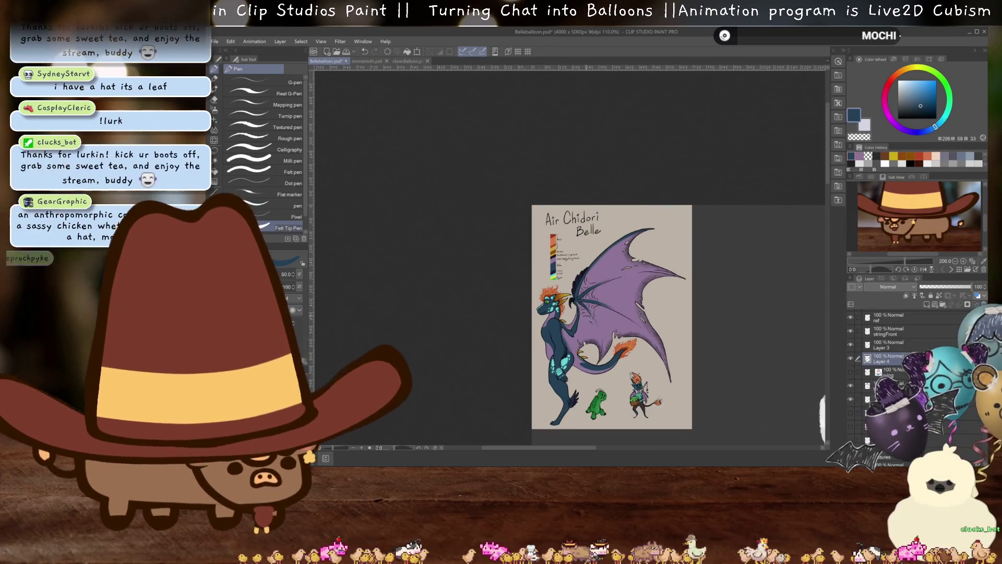
Sample dark purple from the dragon reference and bring the wing back into view for shading
key(i)
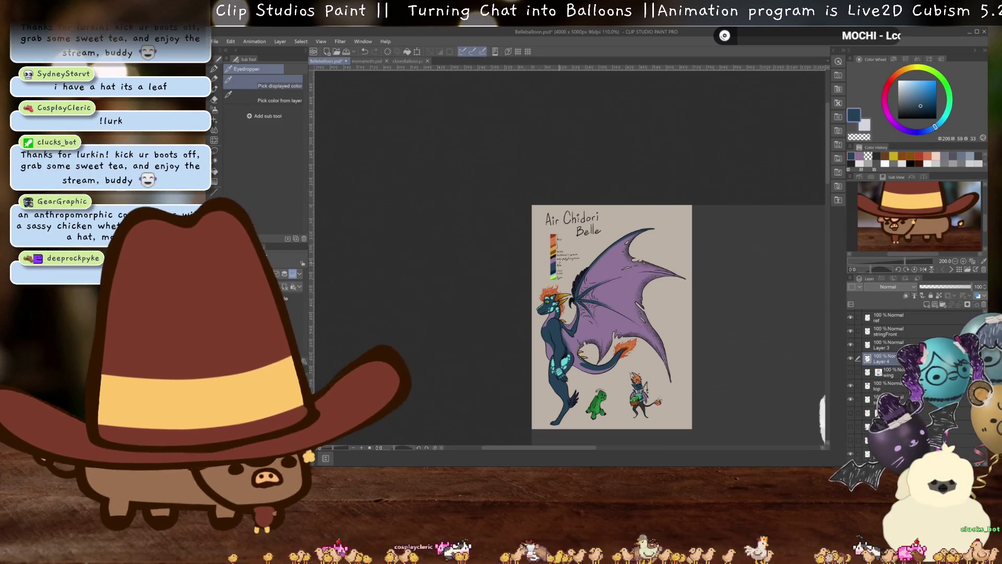
click(554, 272)
key(p)
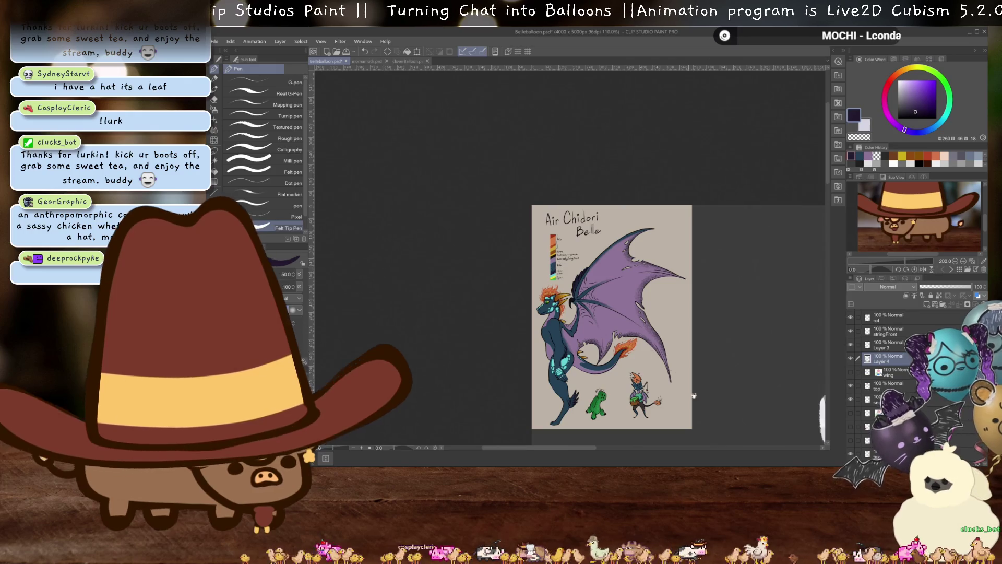
drag(710, 400, 633, 244)
scroll(634, 245, down, 10)
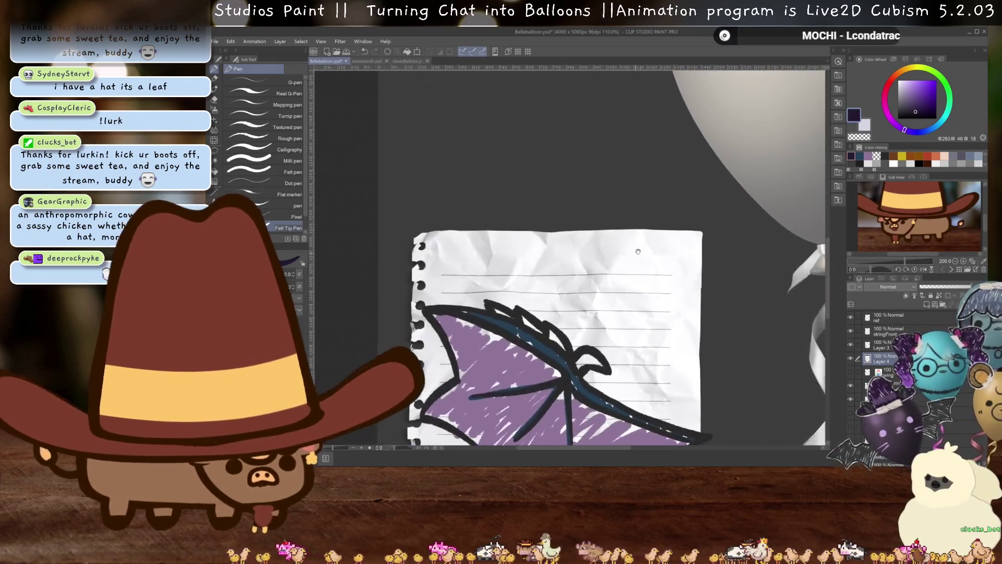
drag(648, 353, 658, 357)
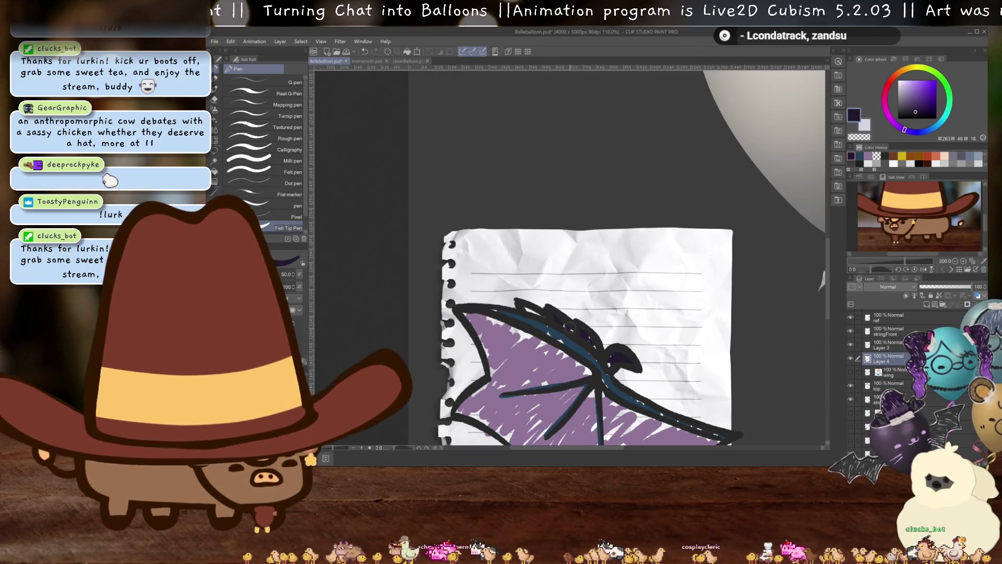
drag(706, 391, 649, 276)
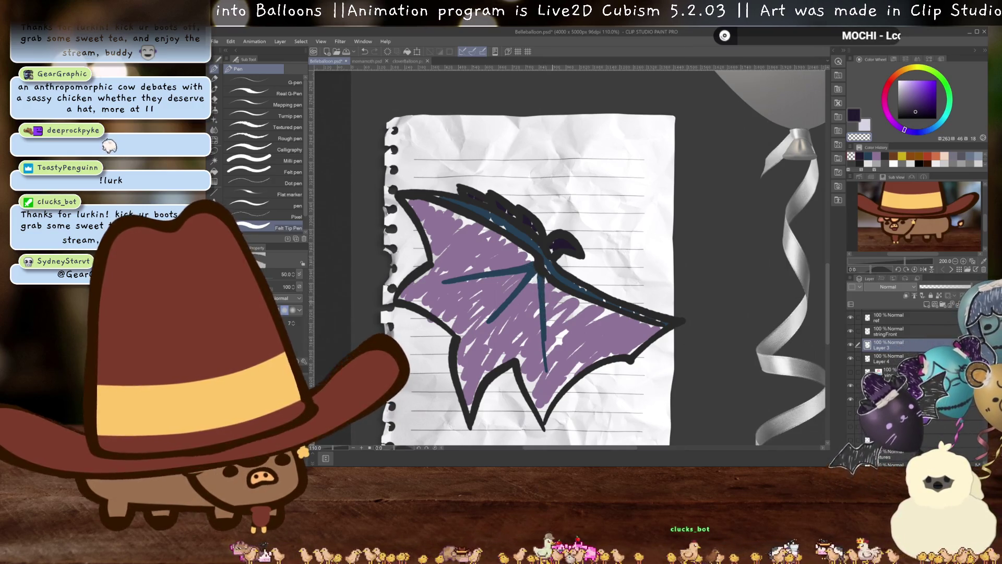
drag(579, 330, 703, 284)
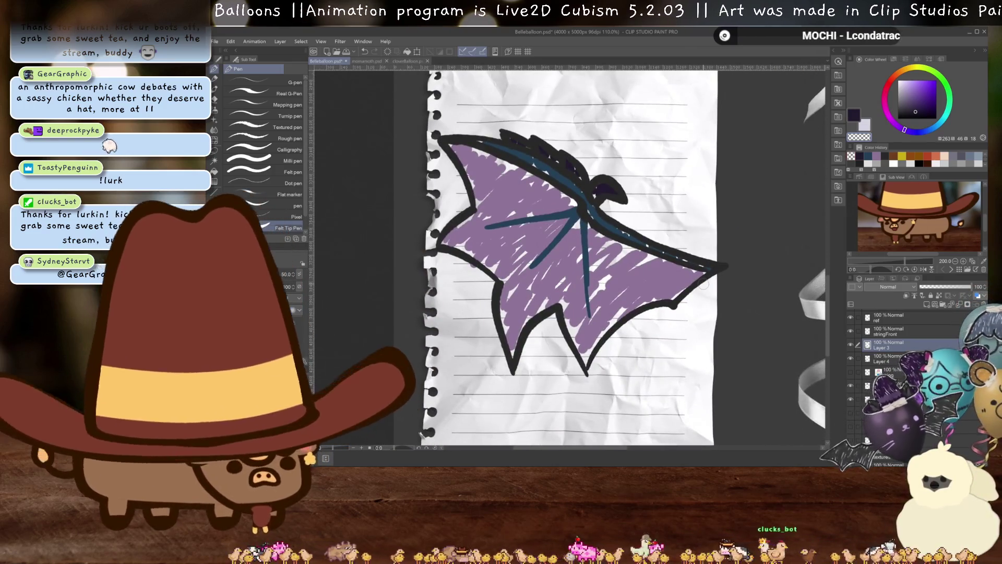
scroll(579, 317, down, 5)
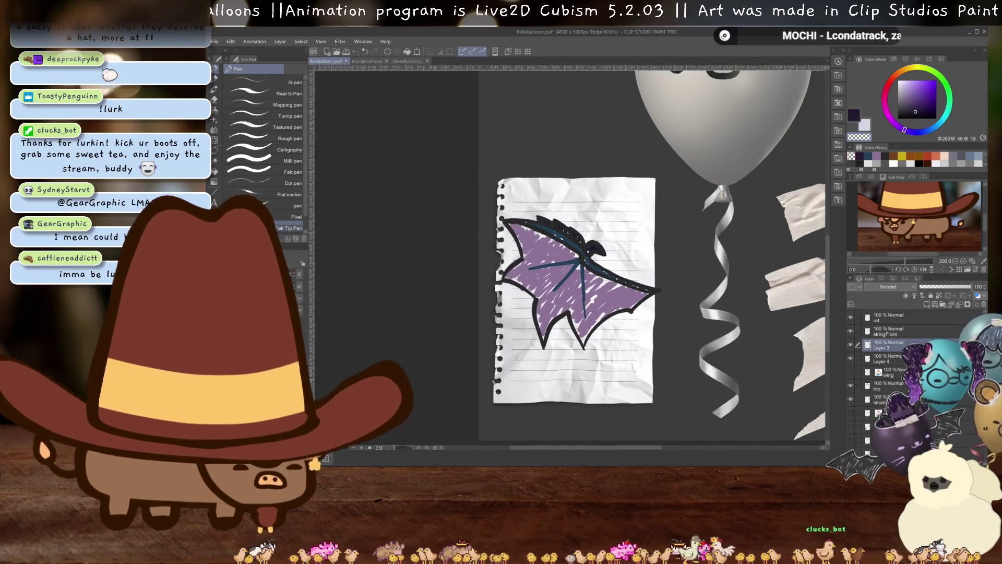
Set Layer 4's blend mode to Multiply and rotate the wing so its tip points upward
click(886, 286)
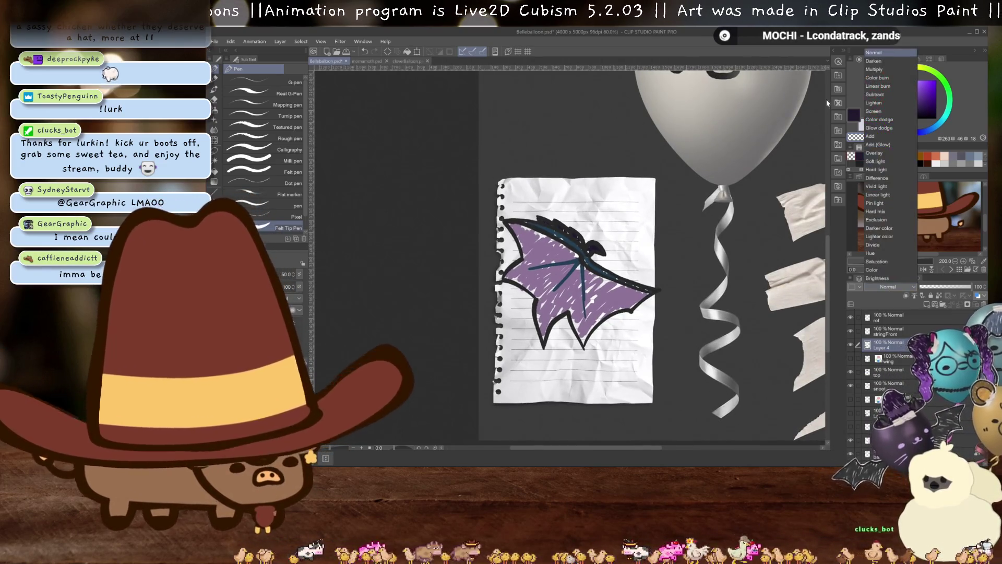
click(889, 95)
key(ctrl+plus)
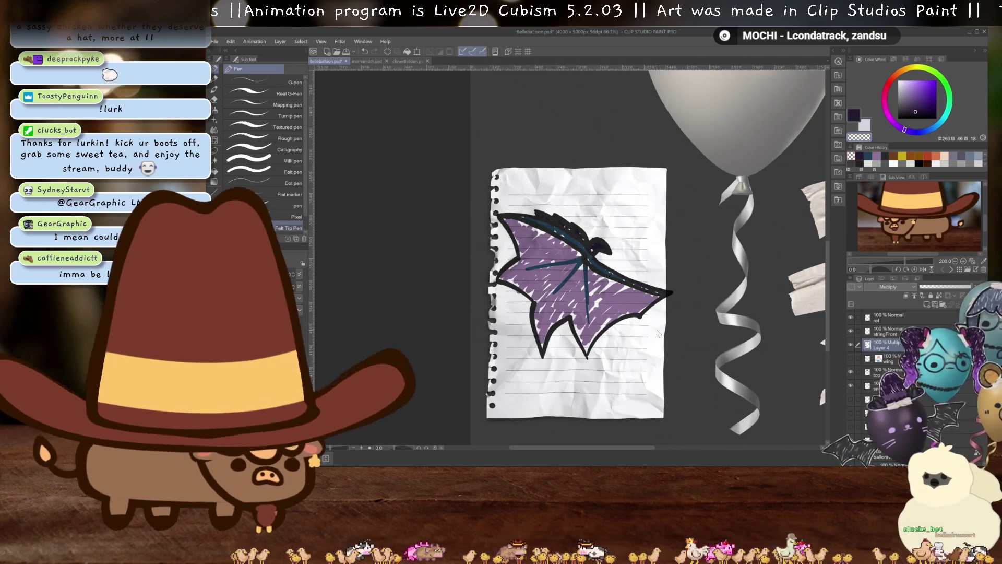
key(ctrl+t)
drag(670, 225, 654, 138)
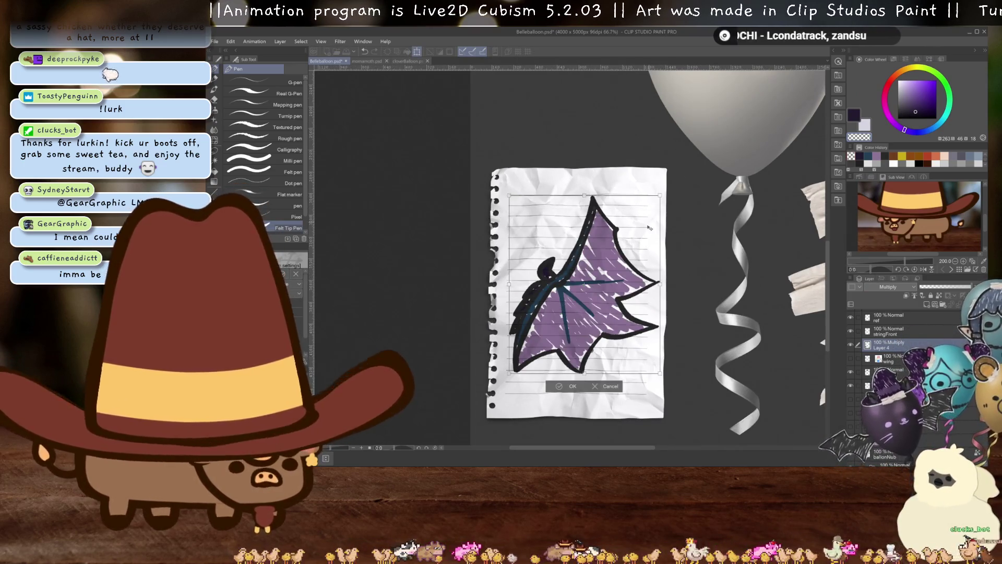
key(Return)
Delete the layer named wing and make the layer below the drawing target
scroll(649, 265, down, 2)
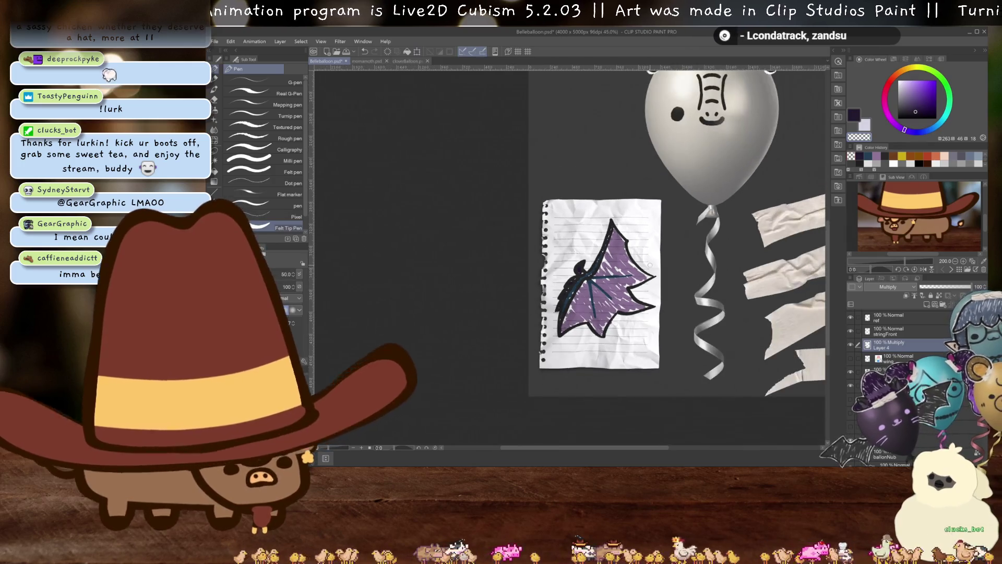
scroll(650, 265, down, 1)
scroll(631, 240, up, 4)
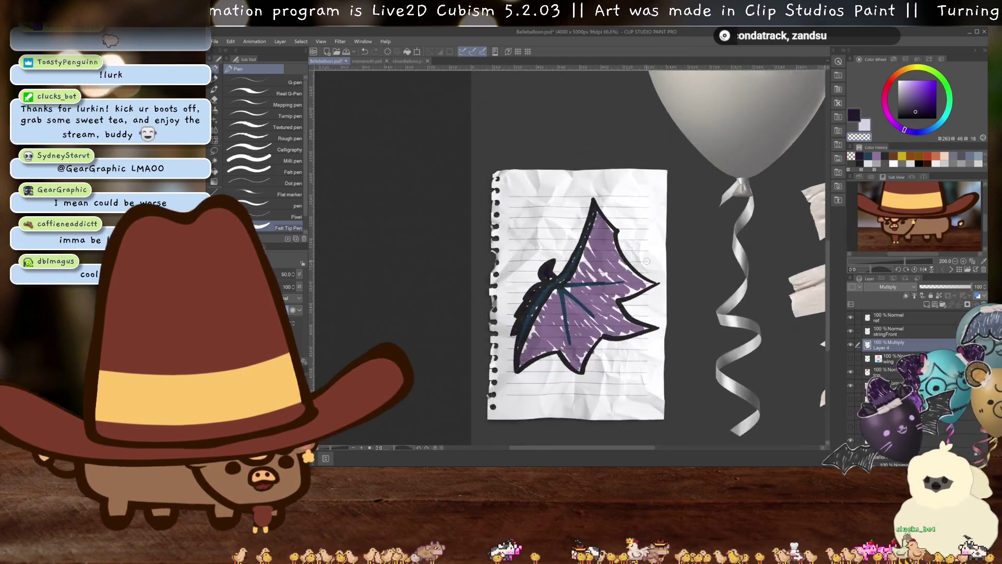
click(889, 359)
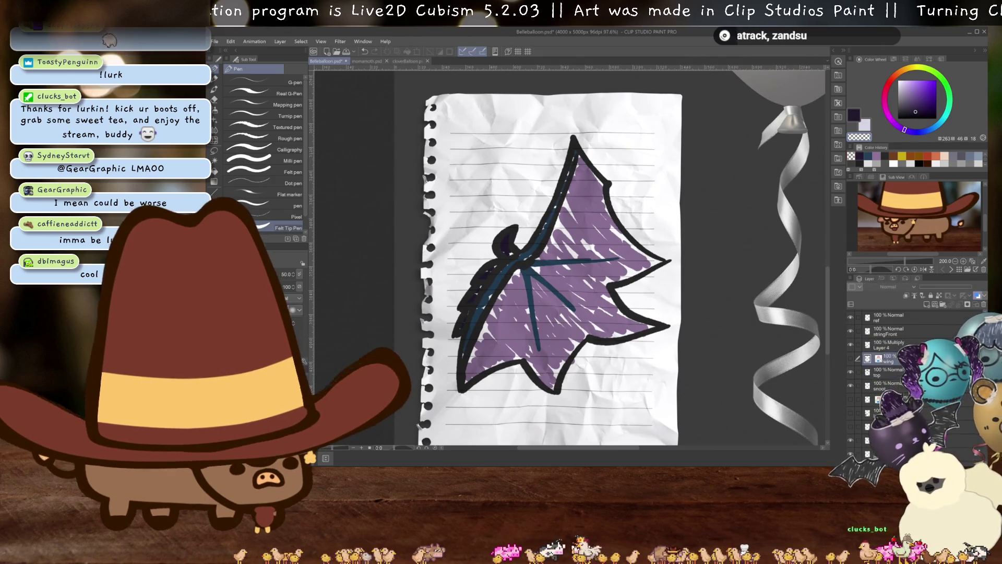
click(983, 304)
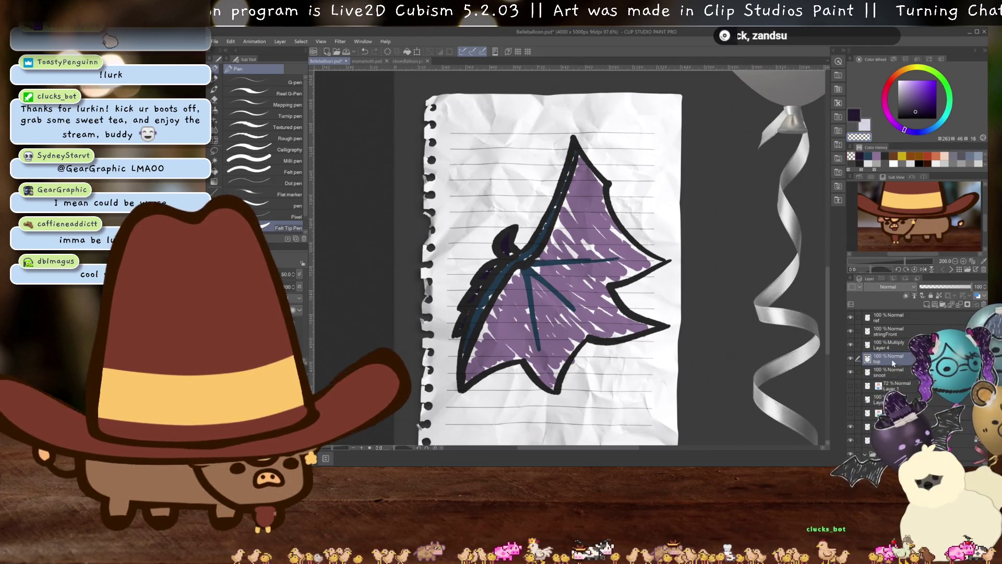
click(854, 398)
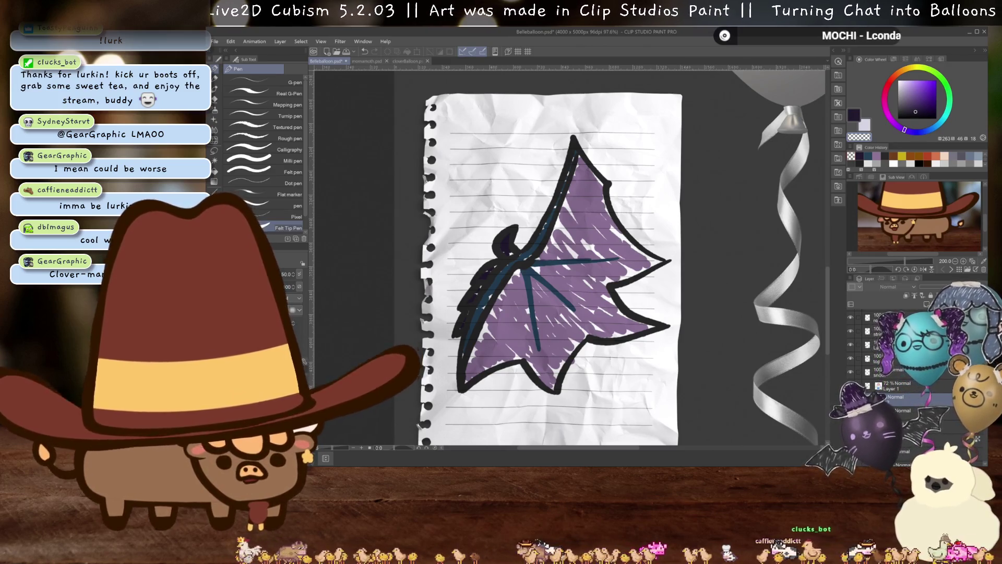
click(851, 397)
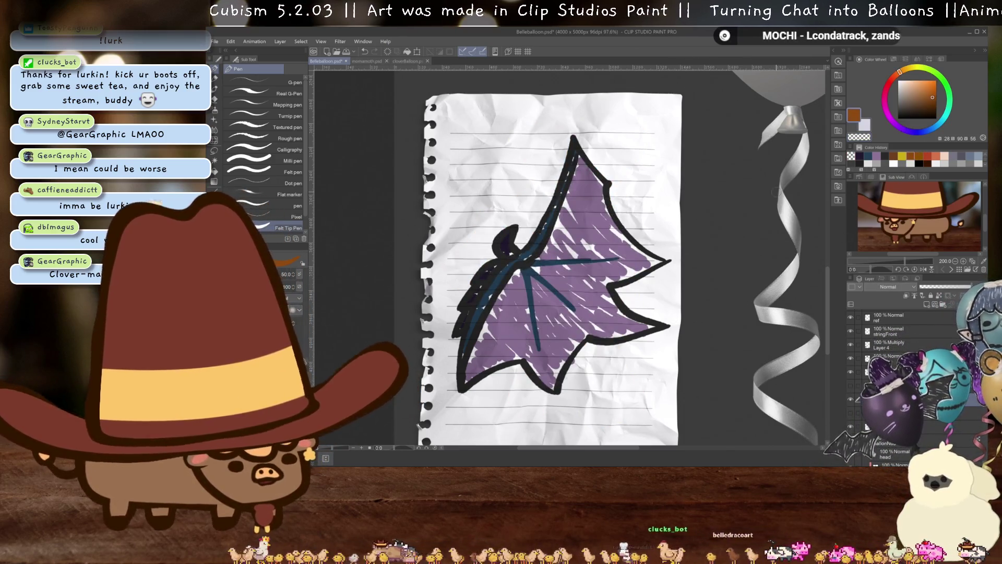
Draw a thick brown border along the wing's leading edge, lower edge and right tips
scroll(643, 223, up, 1)
drag(621, 226, 674, 223)
scroll(674, 223, down, 1)
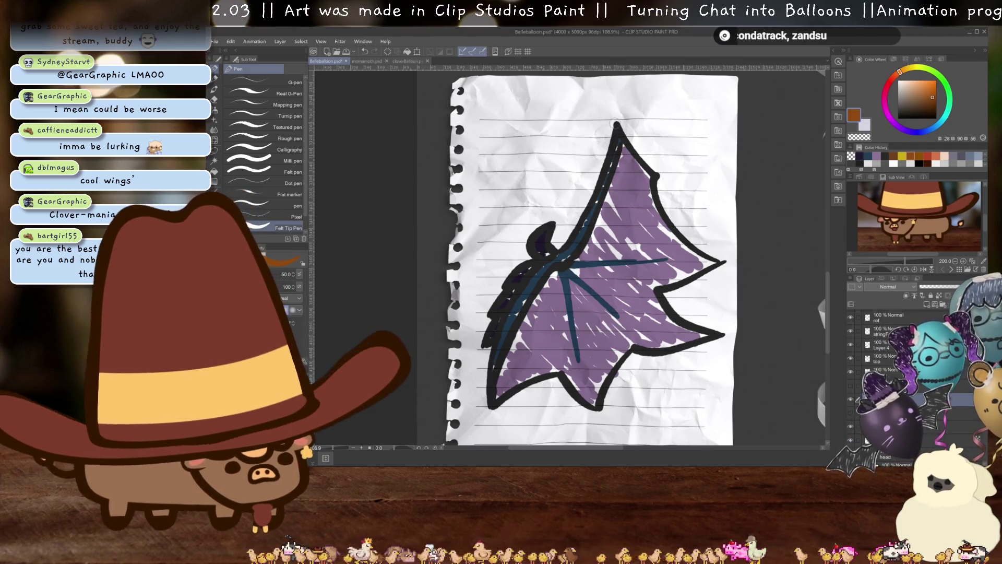
mouse_move(615, 122)
mouse_down()
mouse_move(556, 244)
mouse_move(521, 249)
mouse_up()
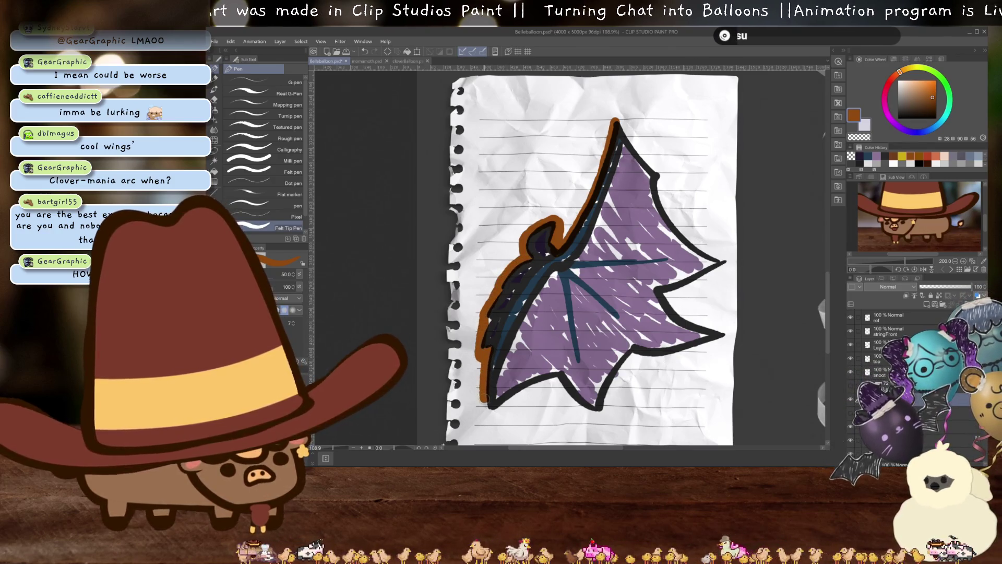
drag(563, 377, 569, 381)
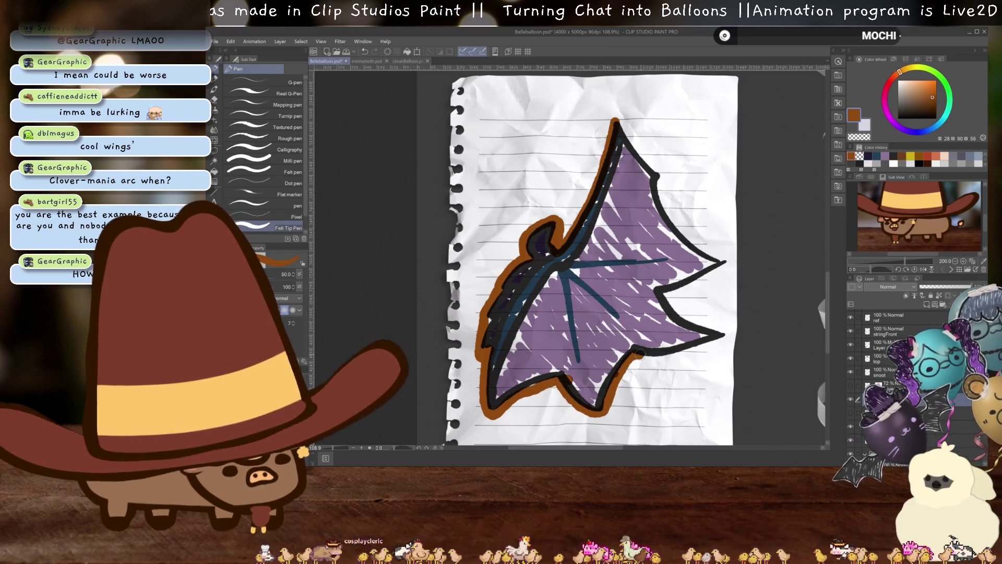
mouse_move(731, 334)
mouse_down()
mouse_move(665, 306)
mouse_move(731, 264)
mouse_up()
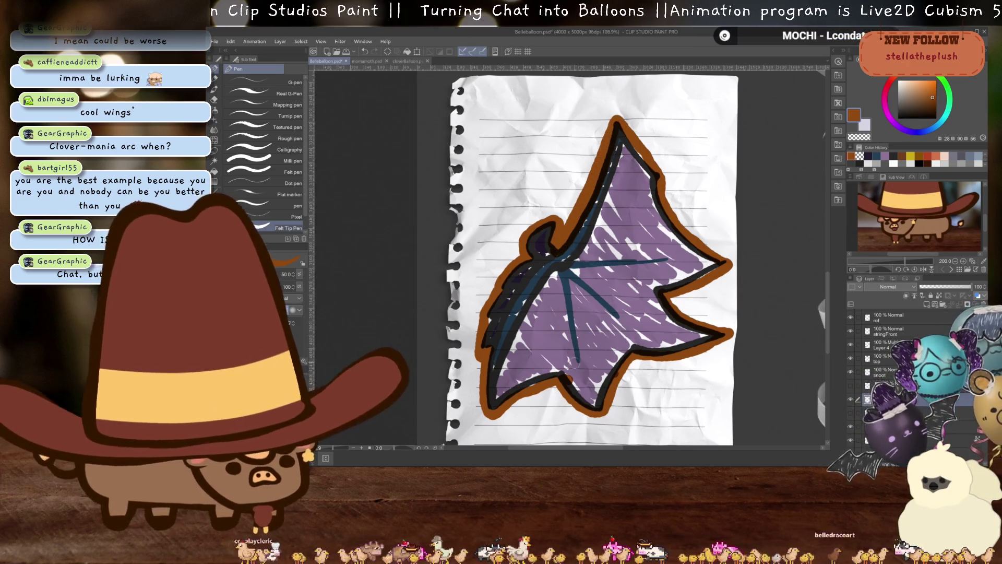
Fill the bordered wing with brown, auto-select it, then hide the fill and lined paper layers
key(g)
click(690, 409)
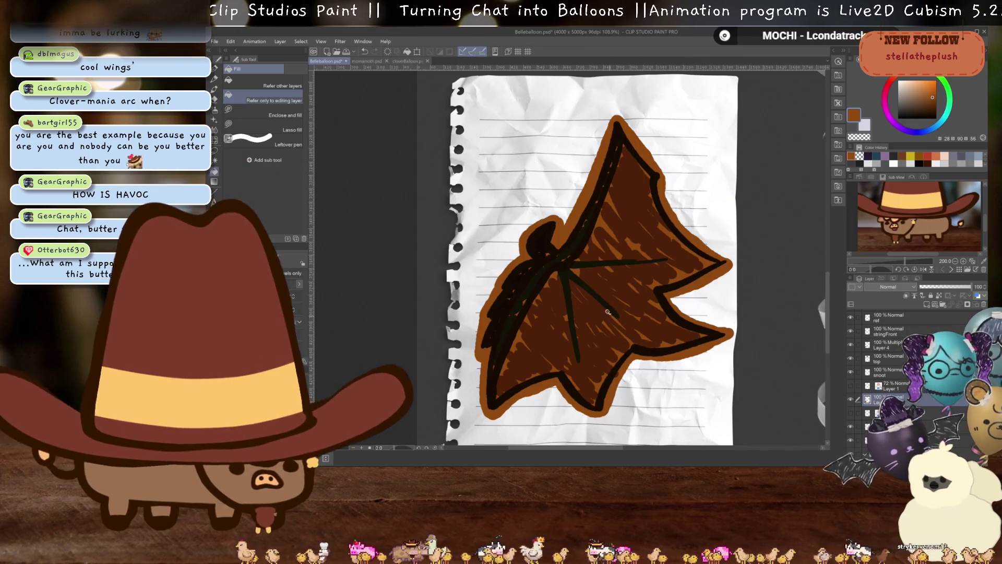
key(w)
click(640, 296)
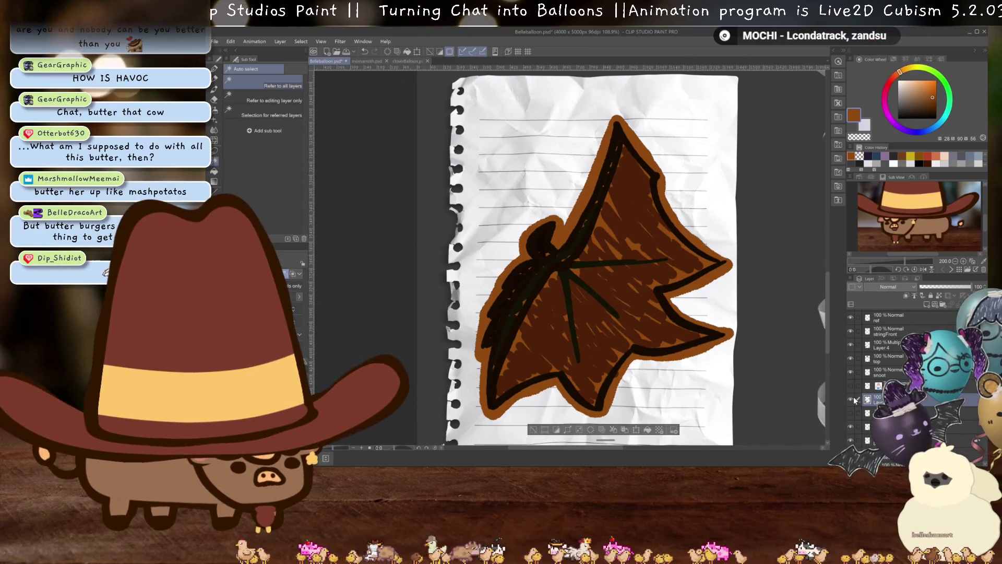
click(851, 398)
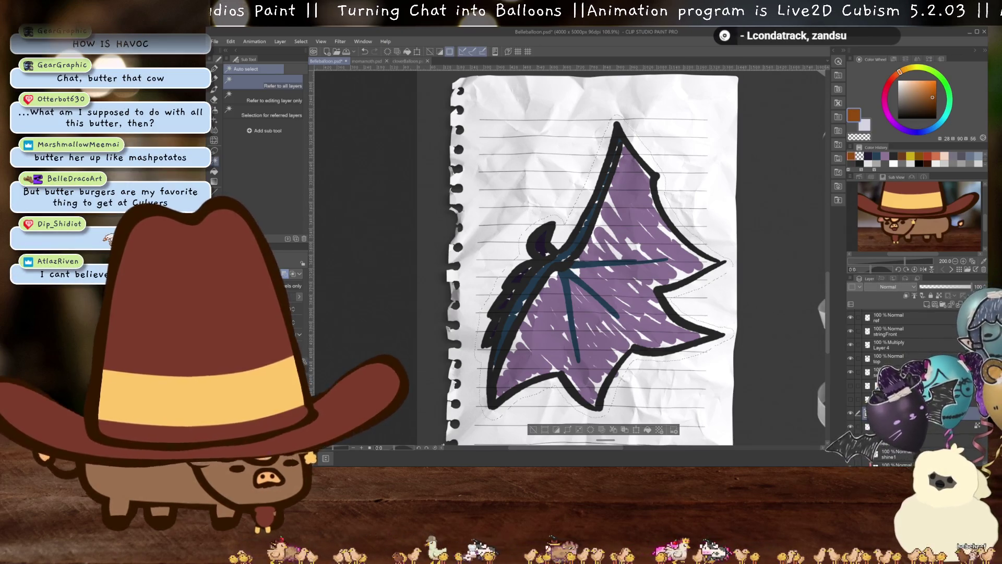
click(851, 413)
Move textures 2 up, delete Layer 4, and rename textures 2 to 'wing'
drag(892, 364, 892, 357)
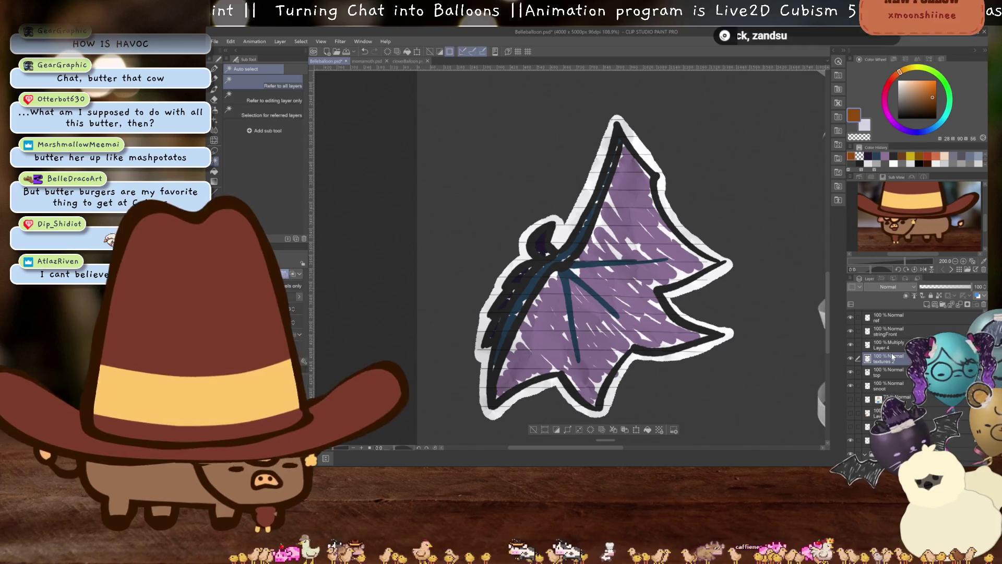
click(890, 348)
key(Delete)
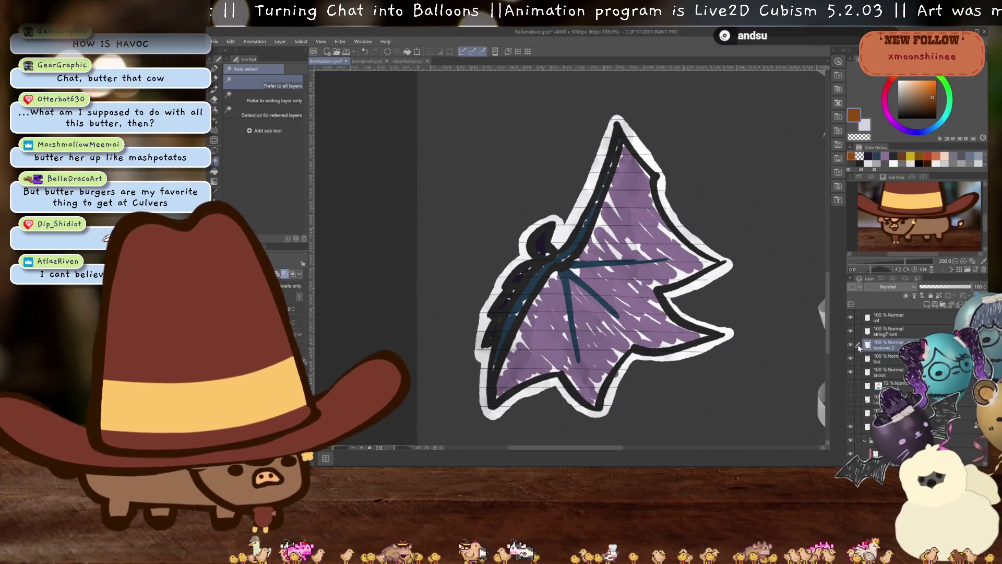
double_click(881, 346)
text(wing)
key(Return)
scroll(568, 276, up, 1)
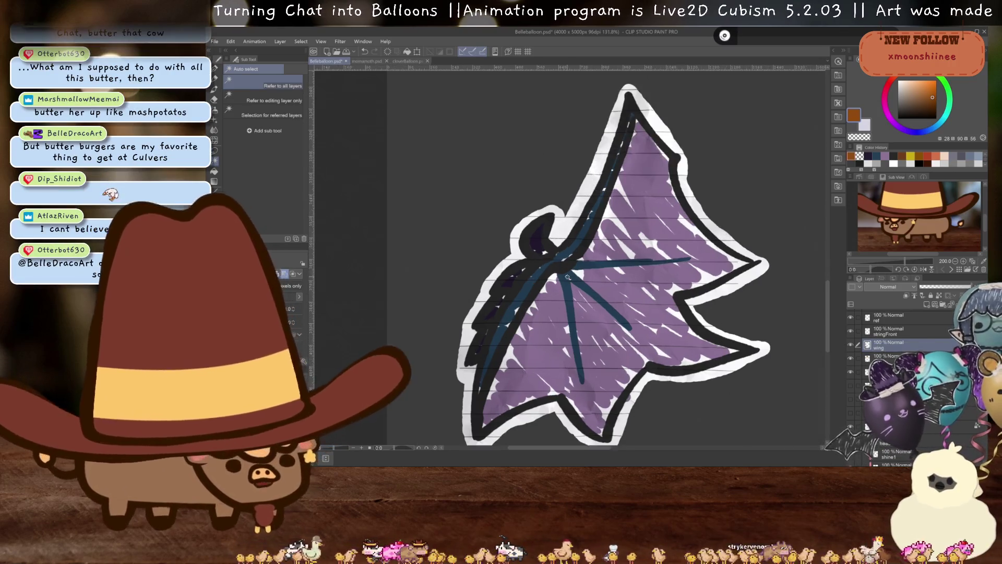
scroll(568, 277, down, 2)
key(e)
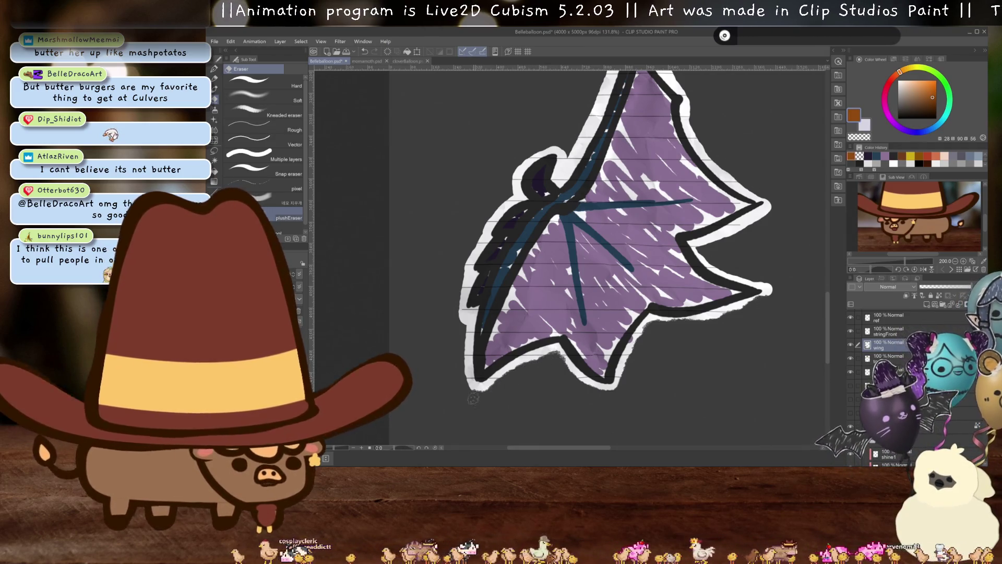
drag(694, 380, 645, 436)
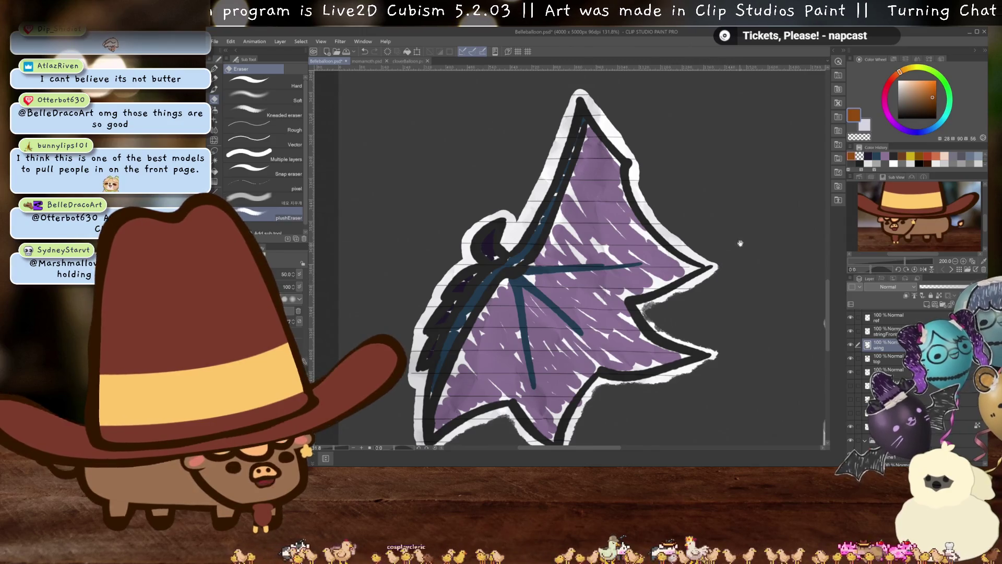
drag(740, 244, 666, 259)
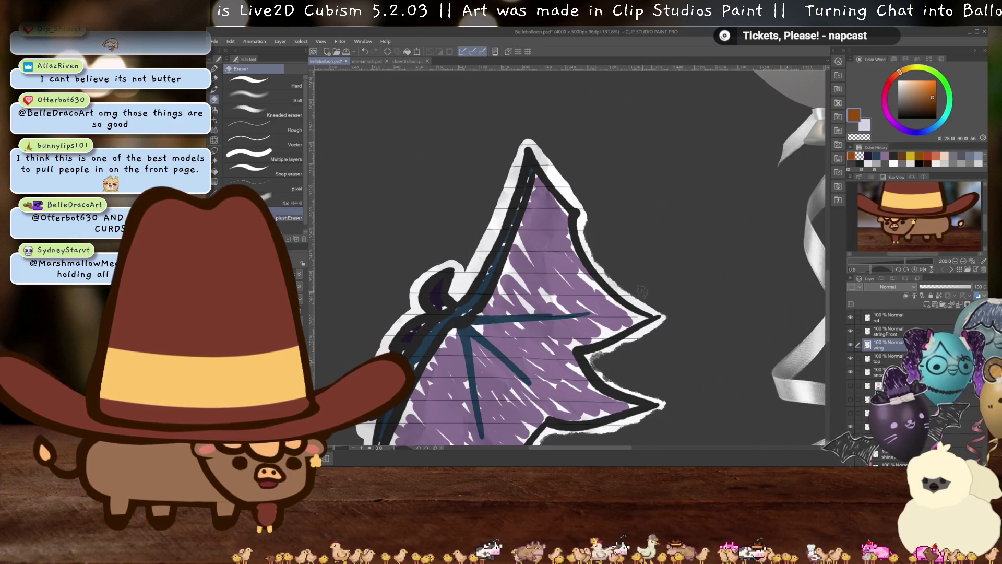
scroll(666, 280, up, 3)
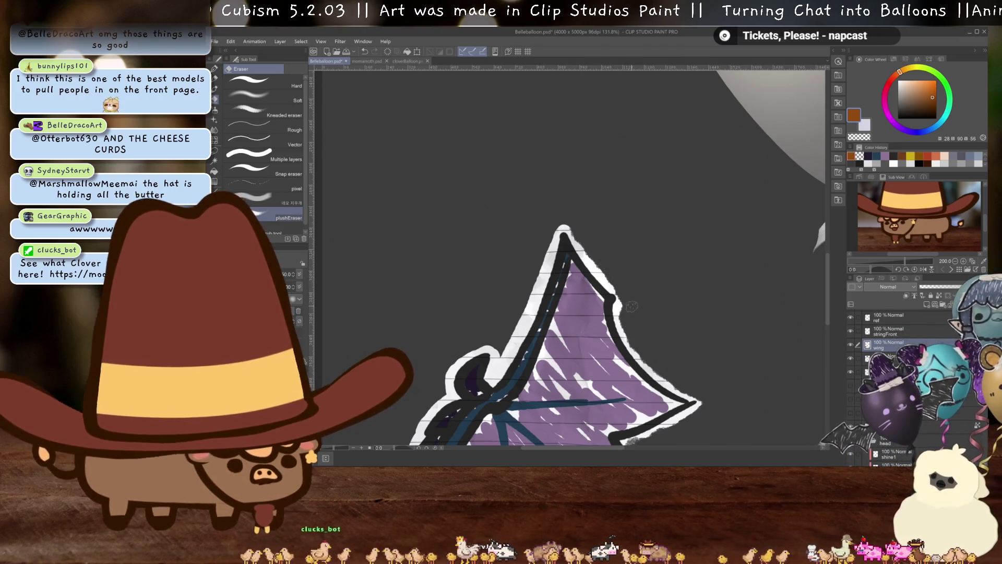
drag(649, 290, 679, 298)
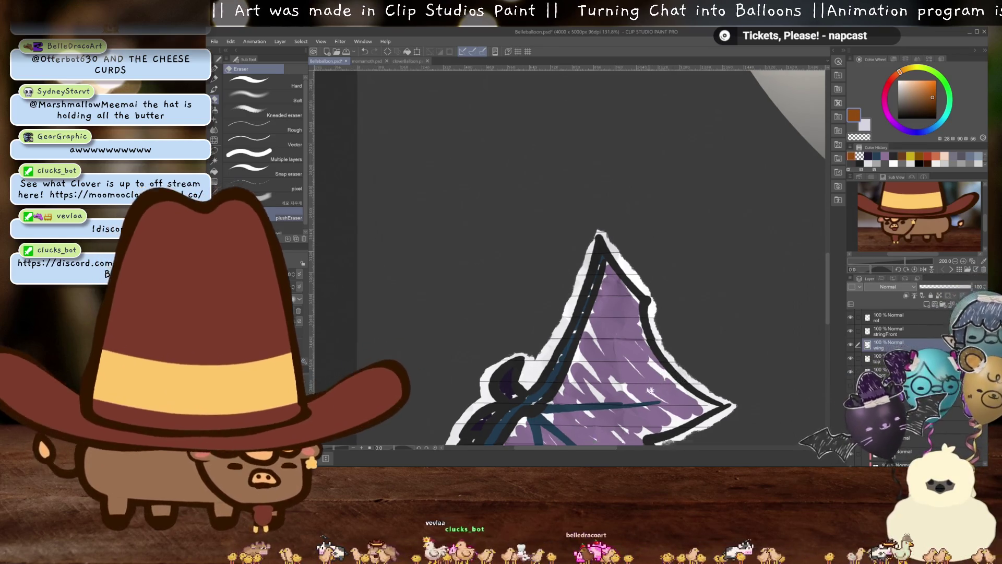
drag(649, 397, 693, 318)
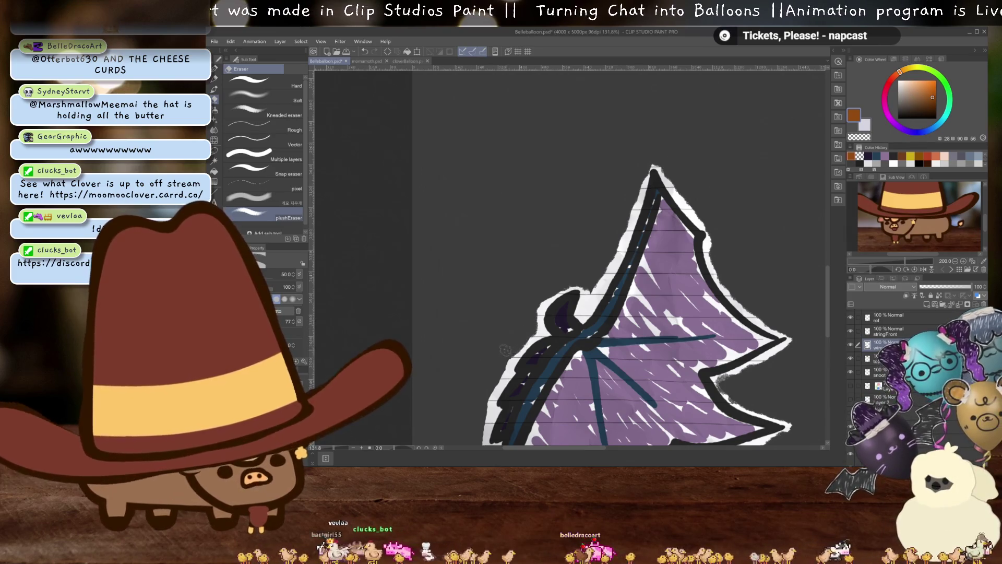
drag(478, 380, 523, 233)
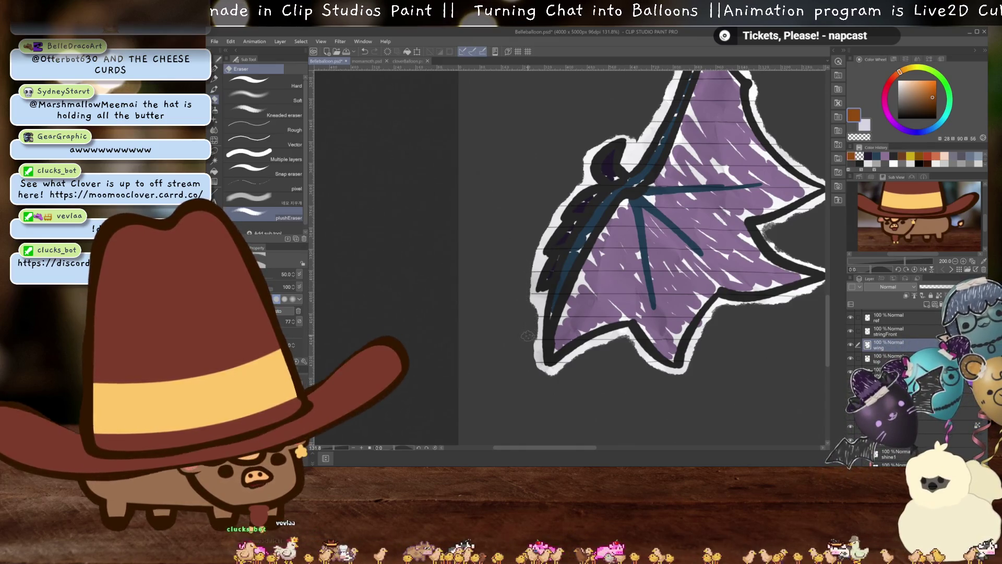
drag(757, 356, 694, 403)
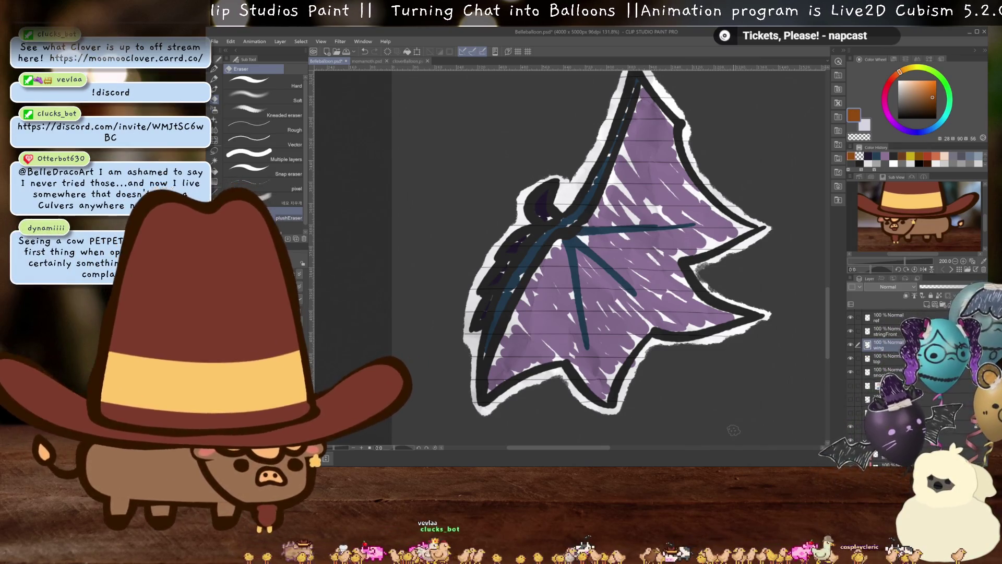
Rotate the wing cut-out about 90° clockwise and place it against the balloon's left side
scroll(734, 429, down, 4)
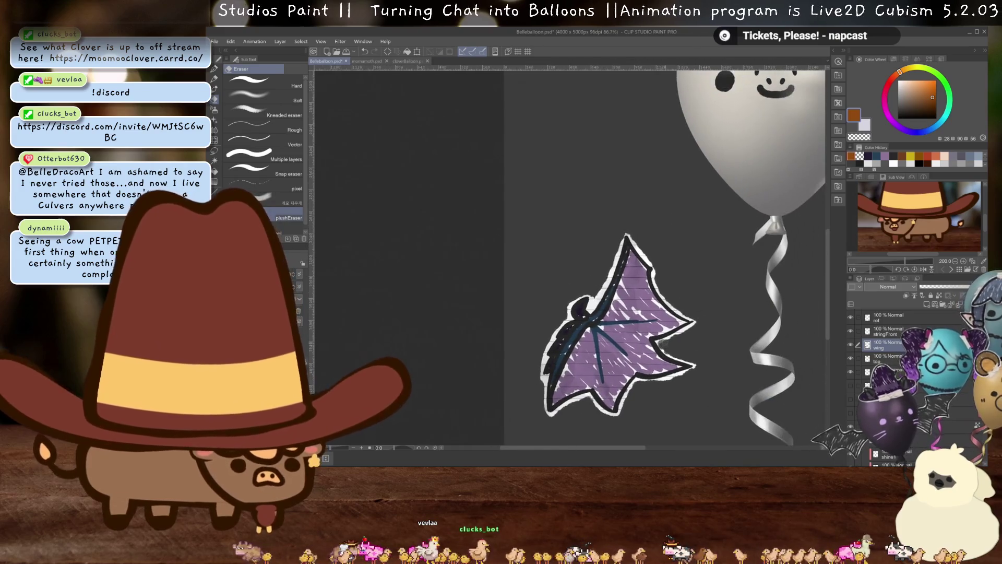
key(ctrl+t)
mouse_move(694, 250)
mouse_down()
mouse_move(723, 324)
mouse_move(724, 391)
mouse_up()
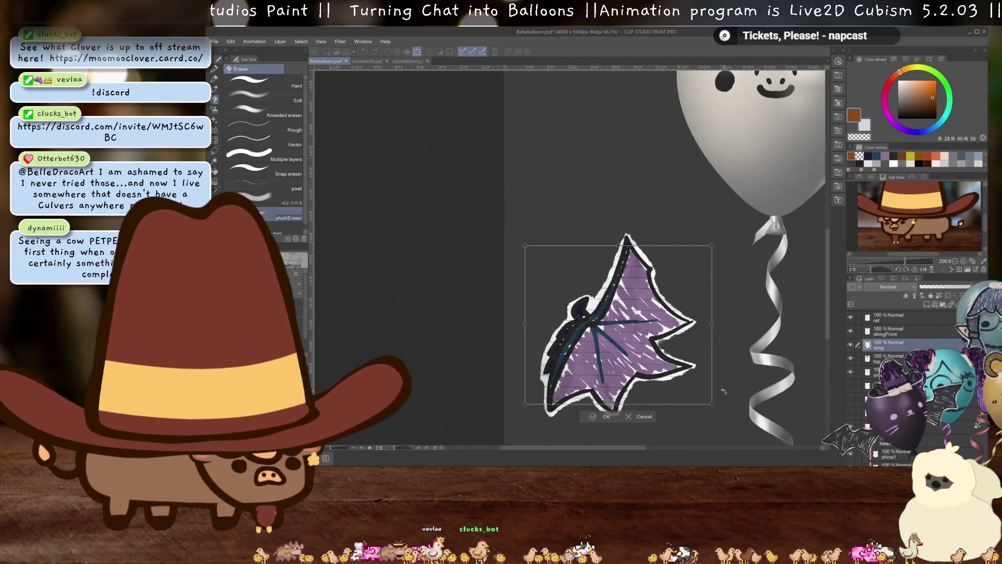
scroll(631, 336, down, 1)
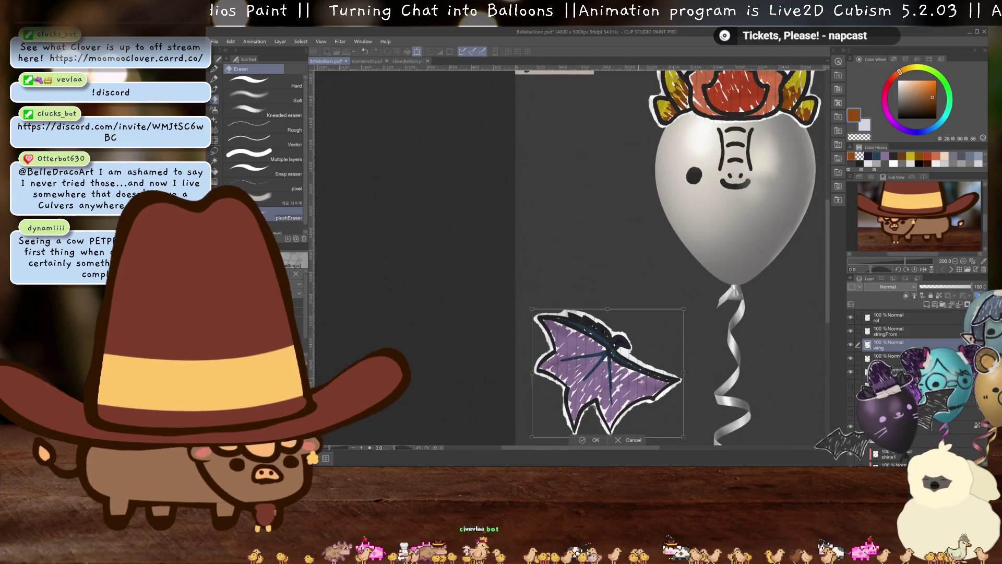
mouse_move(631, 404)
mouse_down()
mouse_move(631, 231)
mouse_move(644, 216)
mouse_up()
scroll(645, 216, up, 1)
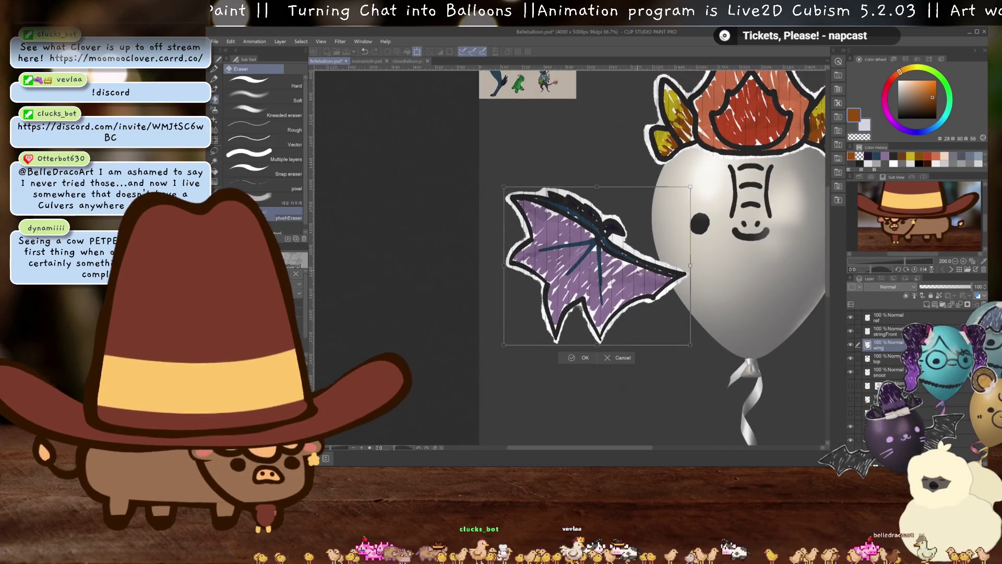
key(Return)
scroll(653, 260, down, 1)
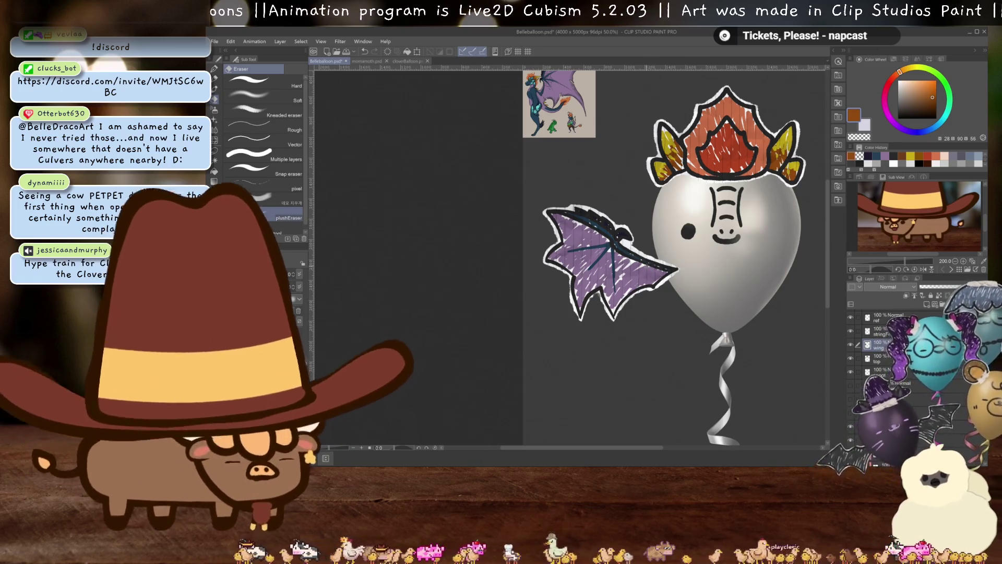
Make the lined paper and tape strip layers visible again
scroll(629, 301, up, 1)
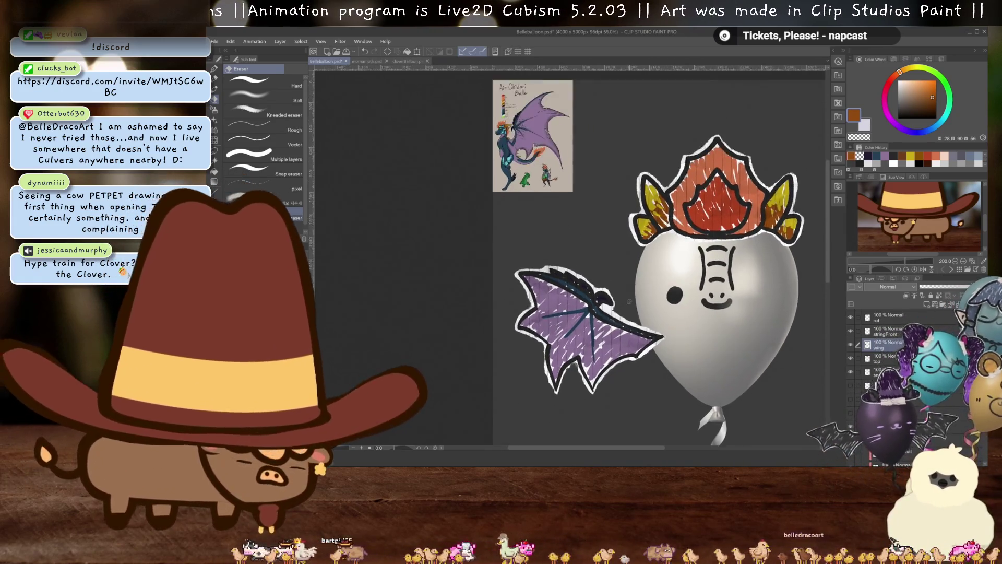
scroll(814, 420, up, 1)
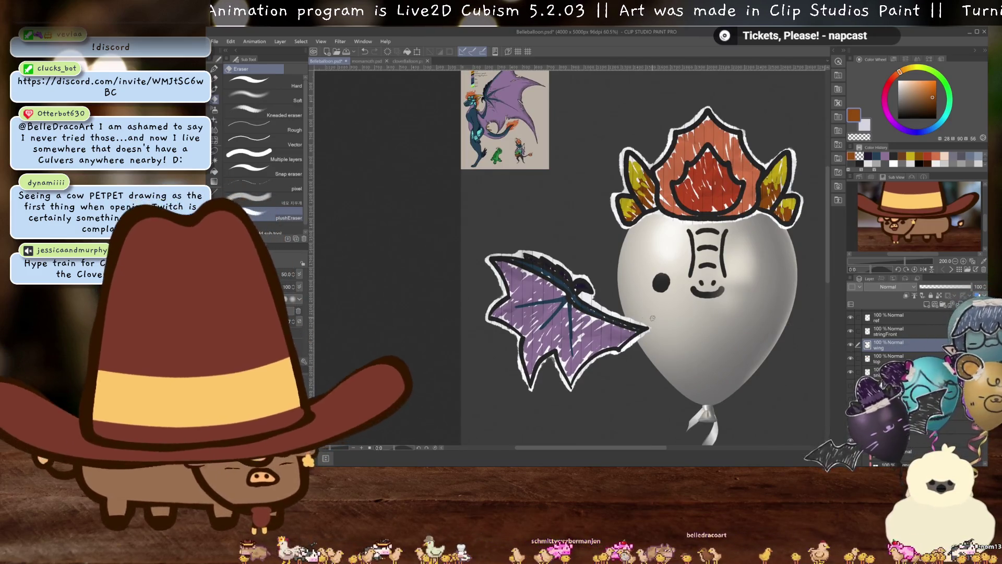
scroll(652, 317, down, 1)
scroll(630, 362, down, 1)
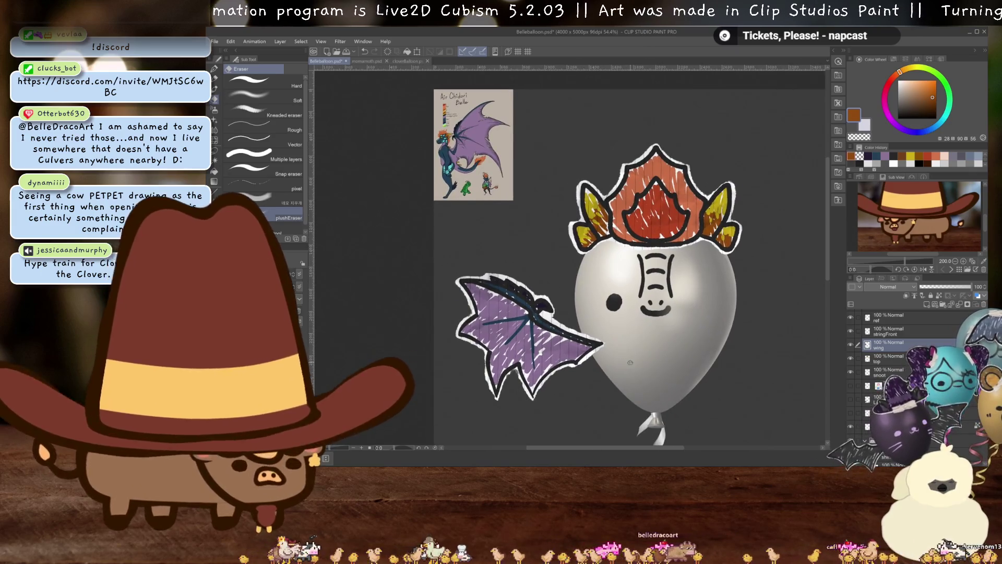
drag(630, 362, 600, 83)
scroll(626, 339, up, 1)
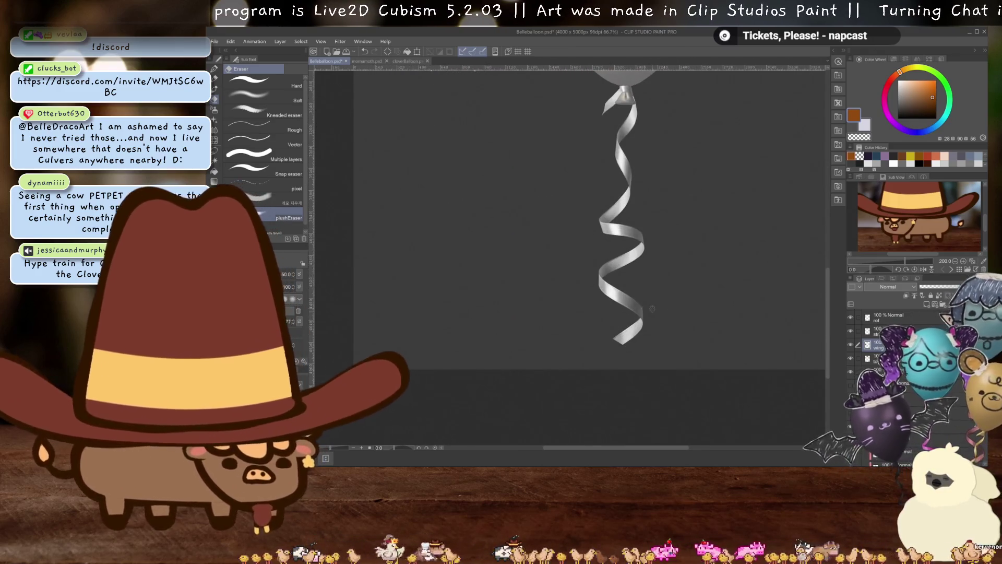
scroll(856, 395, down, 1)
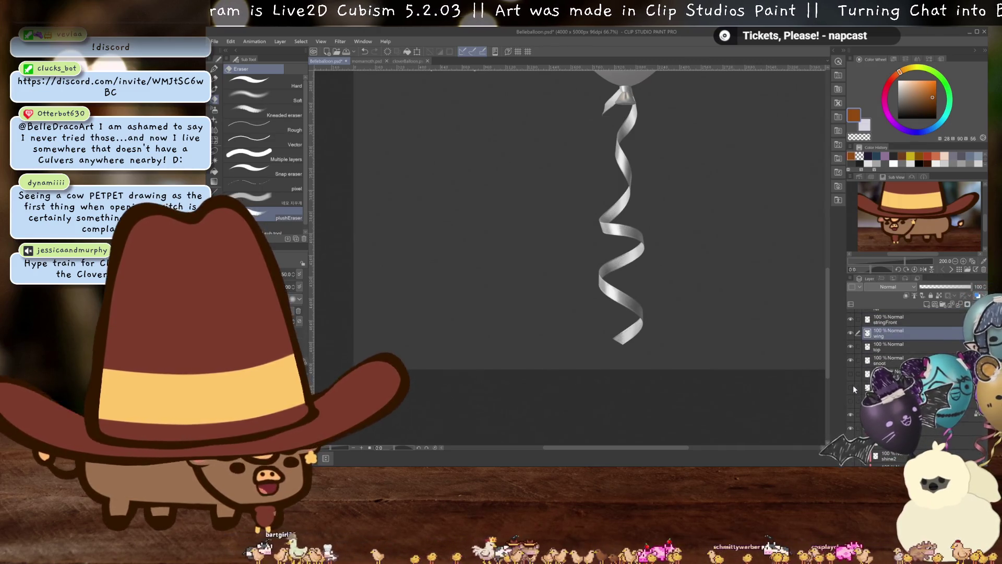
click(850, 387)
Add a new raster layer above the wing layer
mouse_move(616, 304)
mouse_down()
mouse_move(644, 346)
mouse_move(503, 312)
mouse_move(432, 336)
mouse_move(451, 365)
mouse_move(500, 369)
mouse_up()
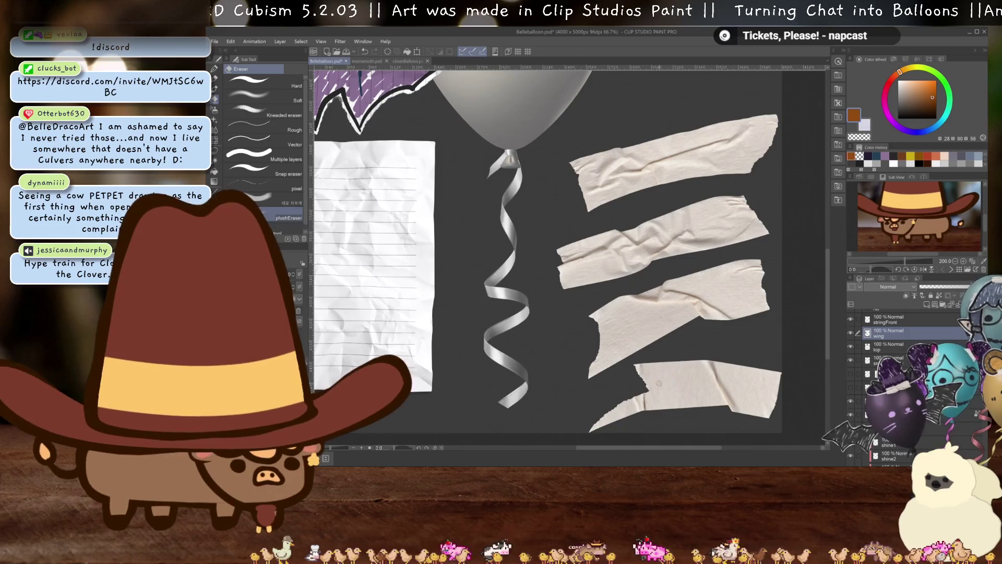
mouse_move(658, 382)
mouse_down()
mouse_move(643, 317)
mouse_move(740, 338)
mouse_up()
drag(420, 262, 539, 313)
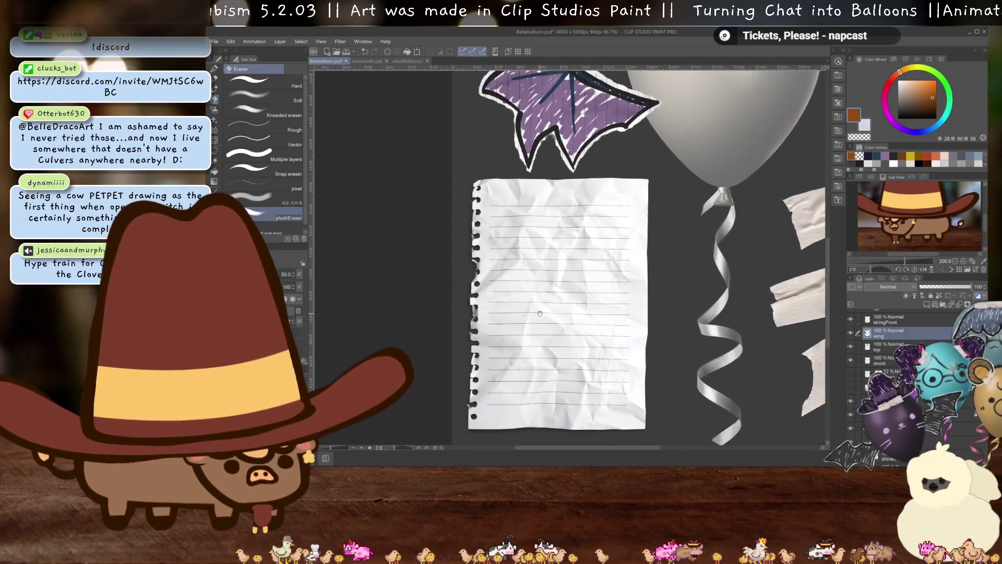
scroll(539, 313, up, 2)
click(927, 305)
scroll(676, 299, down, 1)
mouse_move(676, 298)
mouse_down()
mouse_move(572, 153)
mouse_move(596, 366)
mouse_up()
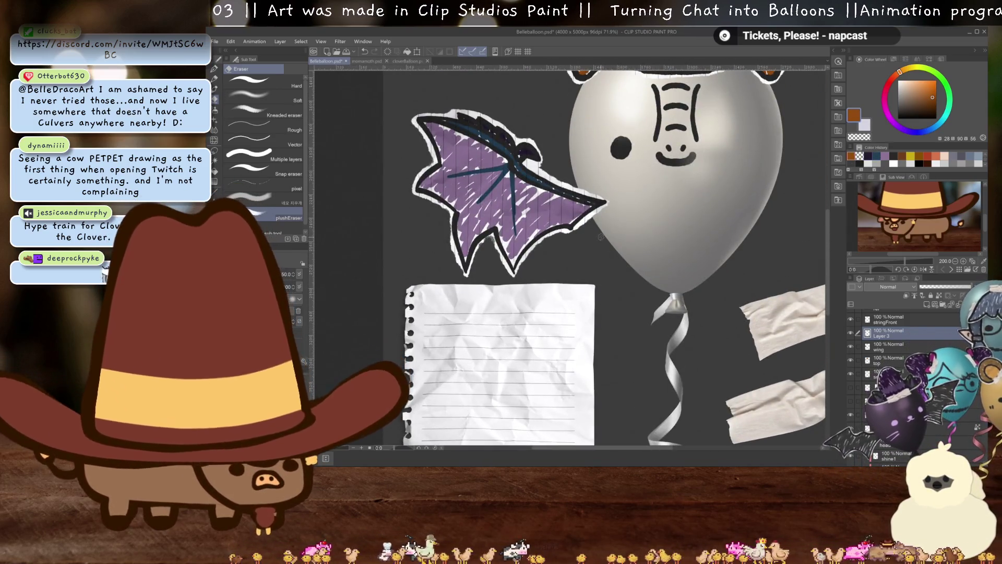